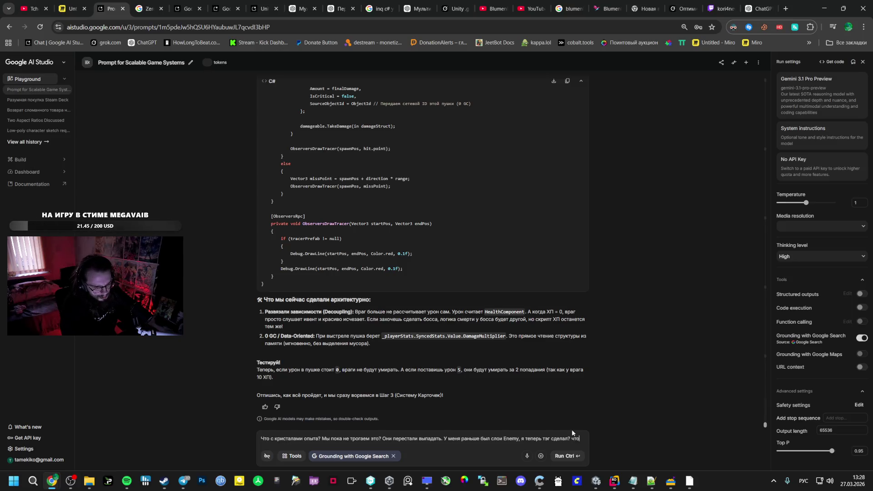
# Step: Switch from the AI Studio chat to the Unity editor with the Player prefab
pyautogui.hotkey('alt', 'Tab')
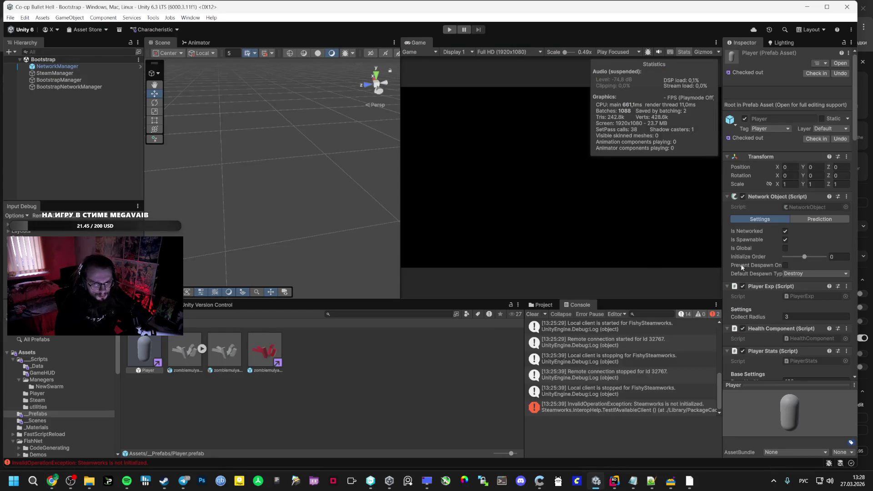
pyautogui.scroll(-3, 798, 312)
pyautogui.scroll(-3, 799, 312)
pyautogui.scroll(-3, 799, 312)
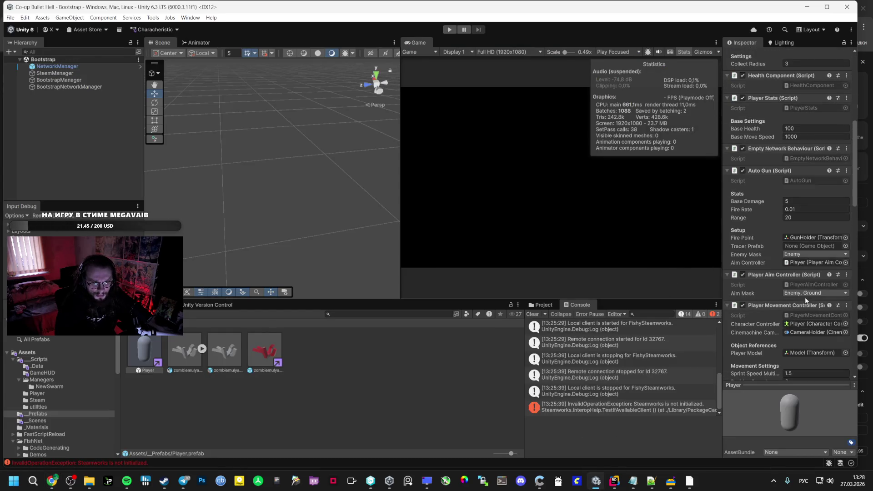
# Step: Review PlayerAimController.cs in Rider, then drag the script file into the AI Studio prompt
pyautogui.doubleClick(804, 284)
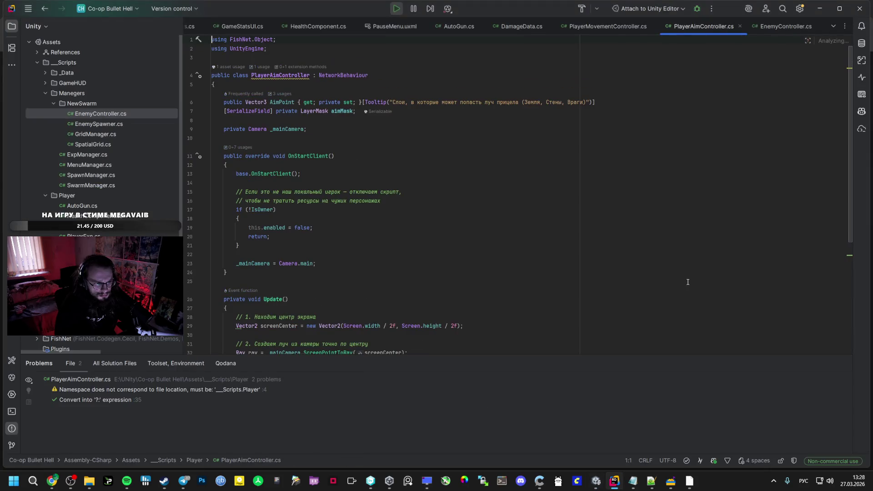
pyautogui.hotkey('alt', 'Tab')
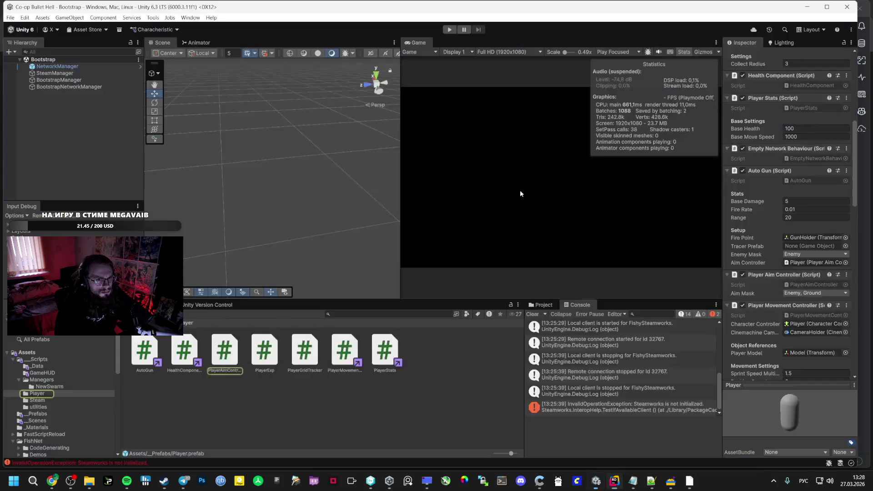
pyautogui.moveTo(225, 353); pyautogui.dragTo(242, 377)
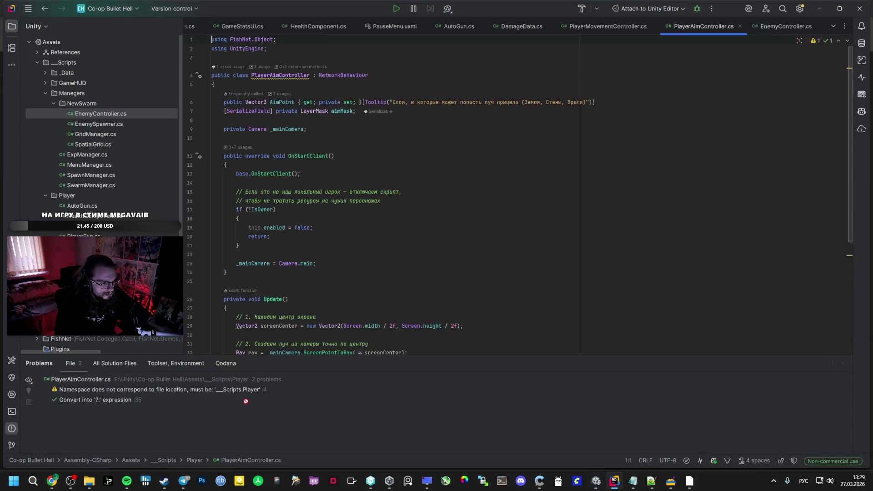
pyautogui.hotkey('alt', 'Tab')
pyautogui.moveTo(248, 403); pyautogui.dragTo(382, 430)
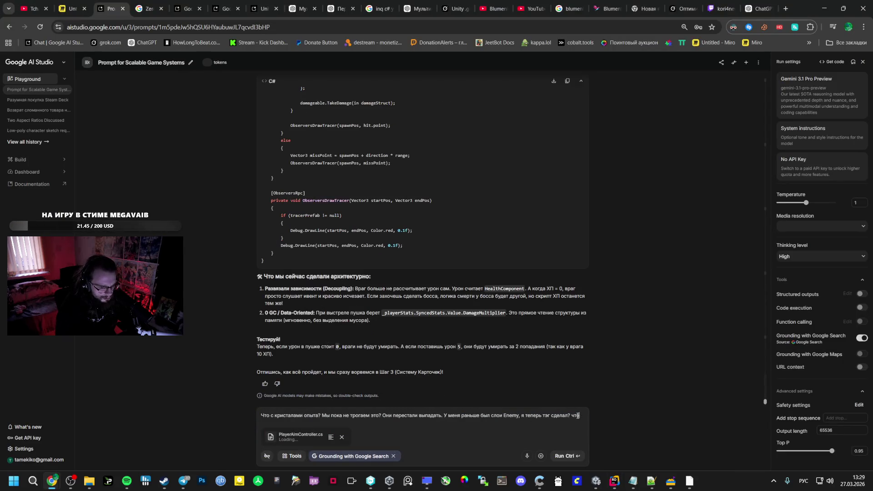
pyautogui.write('этим скриптом? Он правильн')
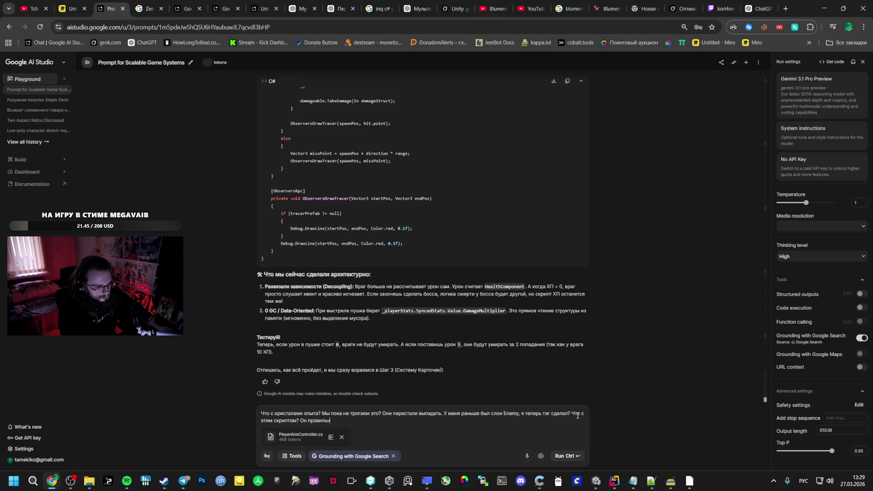
pyautogui.write('?')
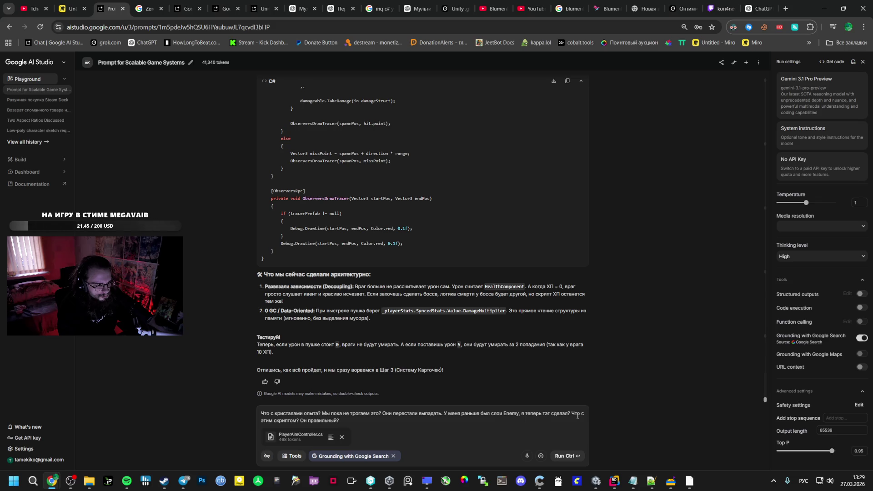
# Step: Finish the Enemy-layer question with PlayerAimController.cs attached and run it
pyautogui.hotkey('shift', 'Return')
pyautogui.hotkey('shift', 'Return')
pyautogui.write('пока вол')
pyautogui.write('просы все')
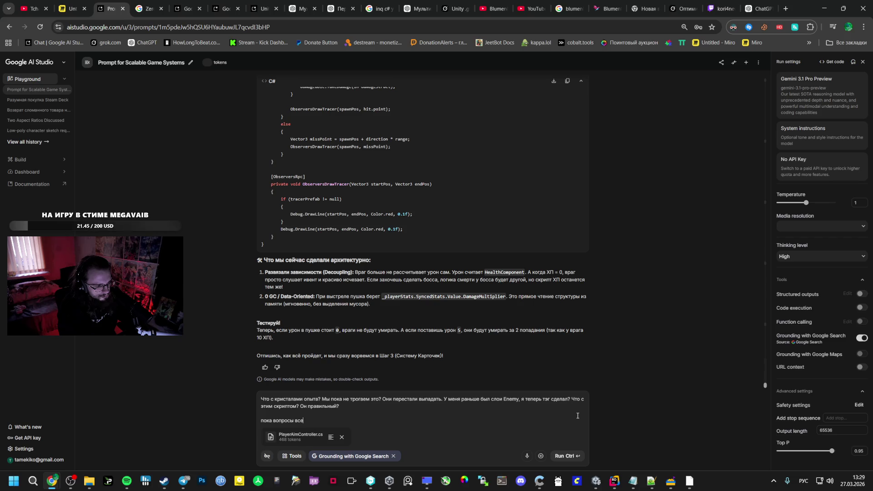
pyautogui.write(' не рм не перех')
pyautogui.write('одим')
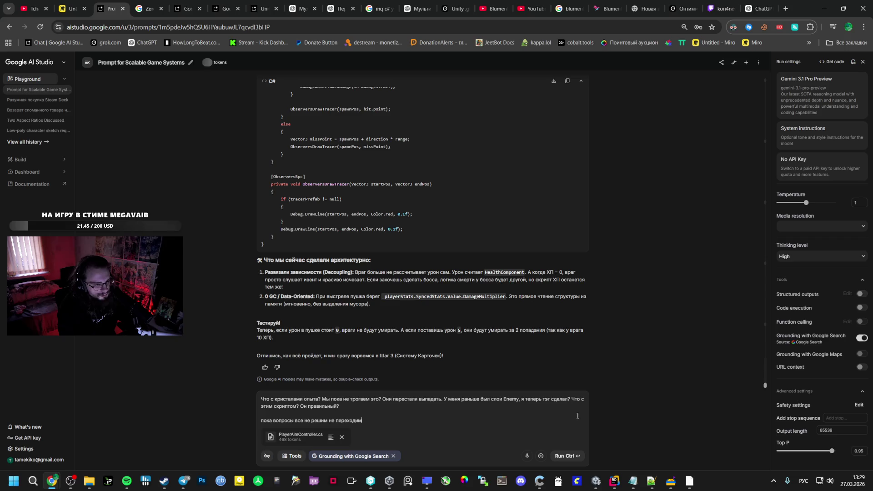
pyautogui.hotkey('ctrl', 'Return')
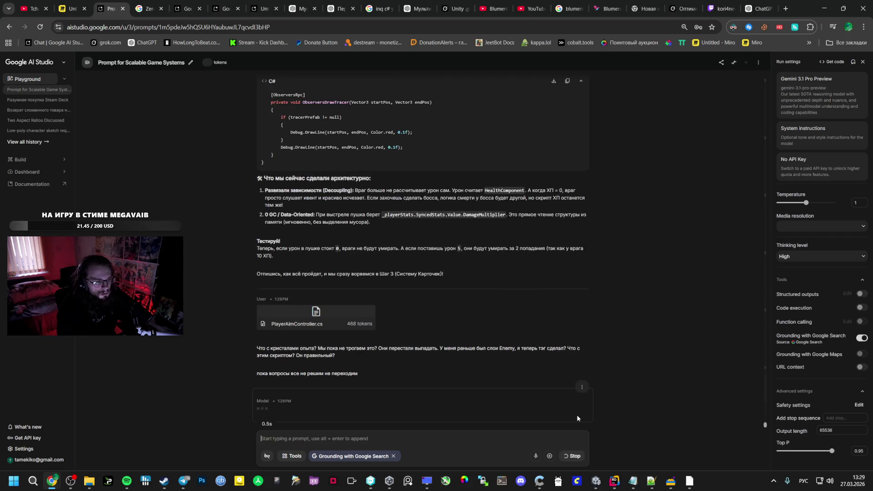
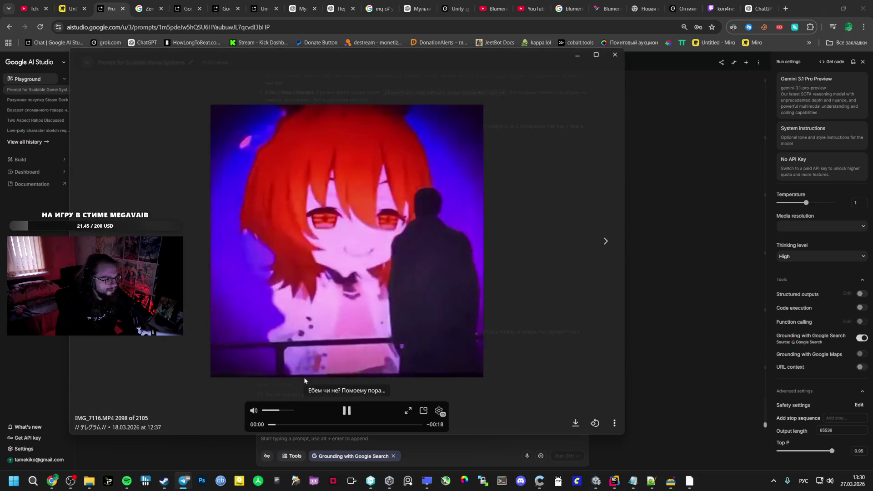
# Step: Skip to the next video in the media viewer, pause and resume it, then bring up the channel window
pyautogui.hotkey('alt', 'Tab')
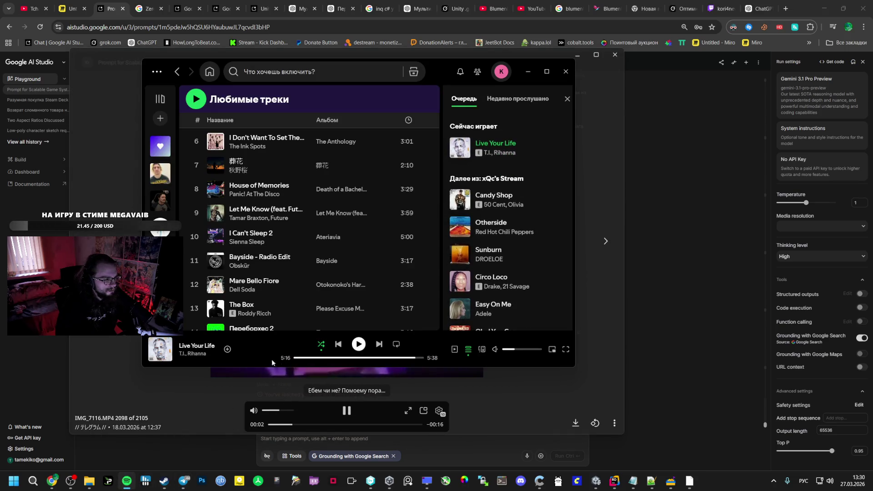
pyautogui.hotkey('alt', 'Tab')
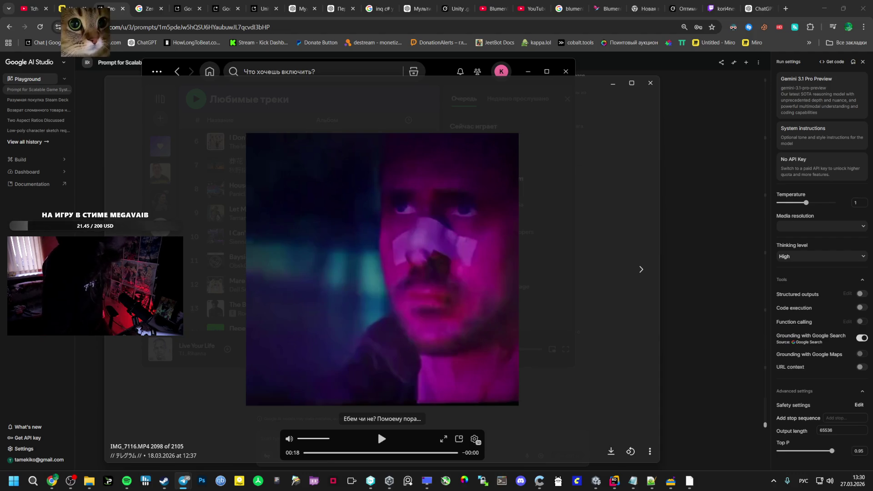
pyautogui.press('Right')
pyautogui.press('Right')
pyautogui.press('Right')
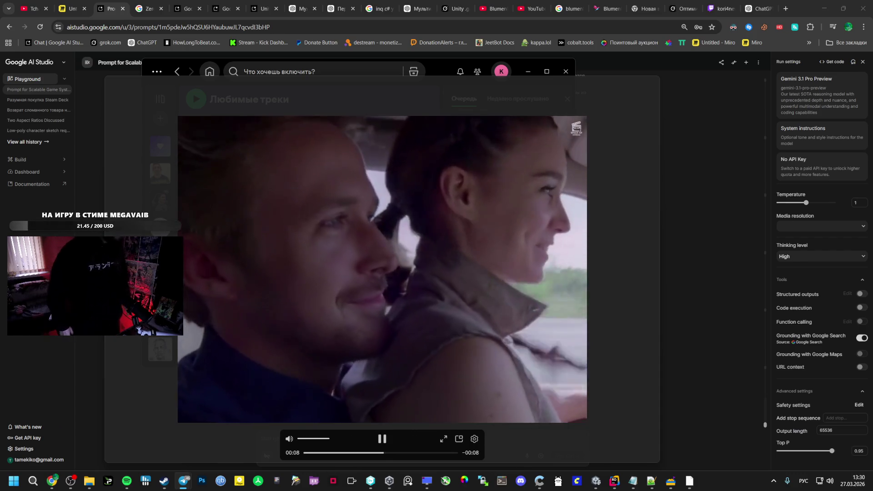
pyautogui.click(479, 286)
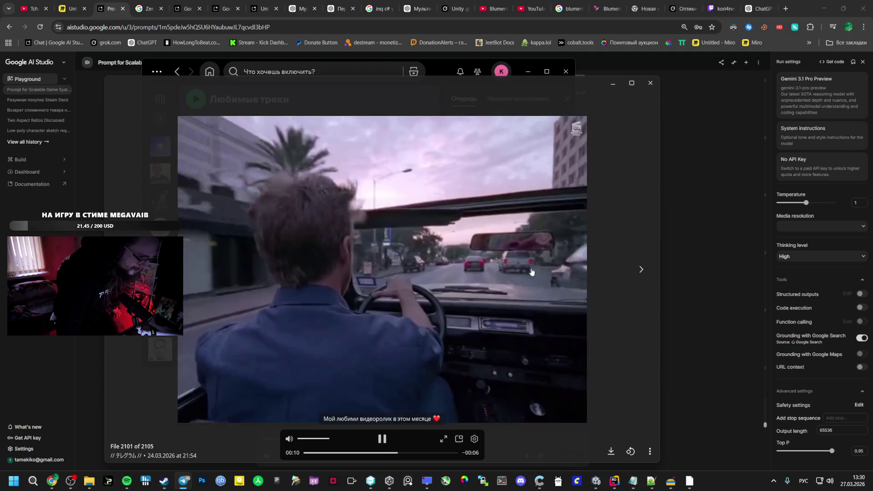
pyautogui.click(381, 439)
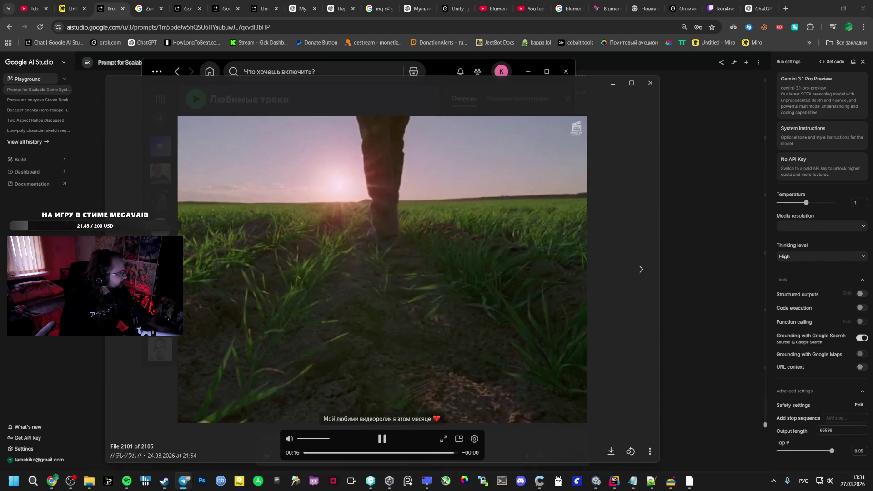
pyautogui.hotkey('alt', 'Tab')
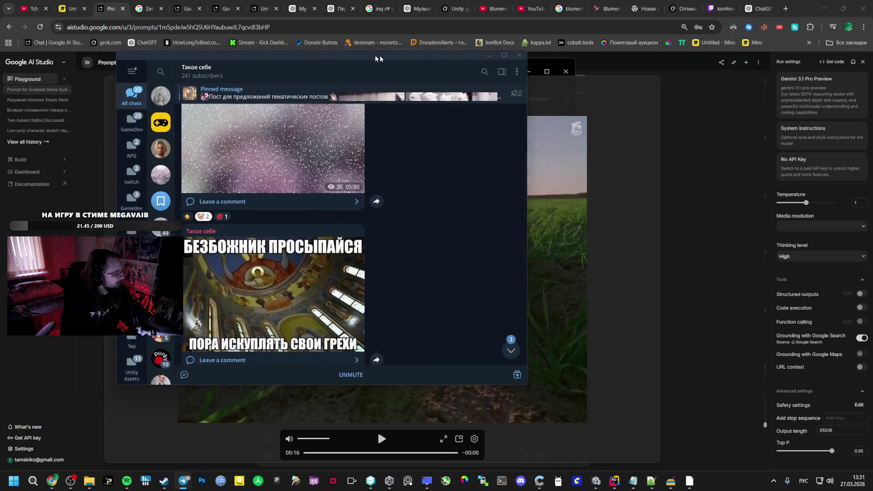
# Step: Move the Telegram window aside, browse the posts, then close the photo viewer to reveal AI Studio
pyautogui.moveTo(282, 55); pyautogui.dragTo(388, 62)
pyautogui.scroll(-4, 343, 249)
pyautogui.scroll(-3, 342, 249)
pyautogui.scroll(-3, 342, 249)
pyautogui.scroll(-3, 342, 249)
pyautogui.scroll(-2, 332, 243)
pyautogui.scroll(4, 332, 243)
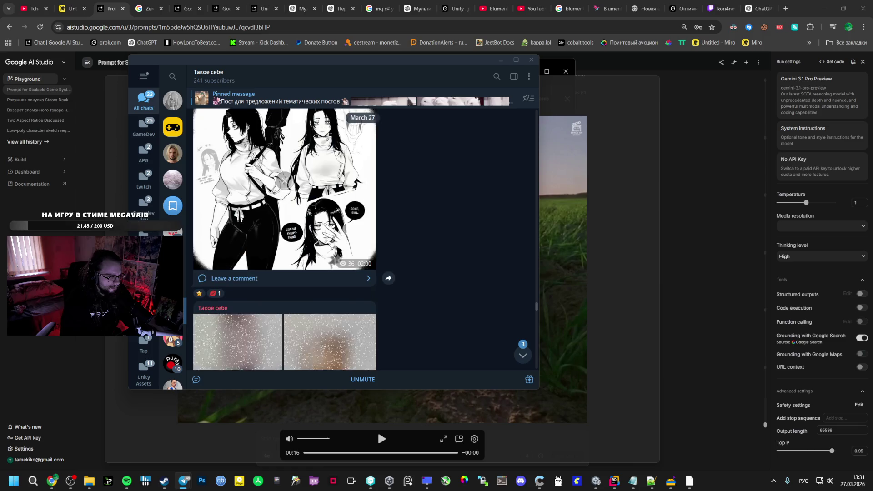
pyautogui.scroll(3, 332, 244)
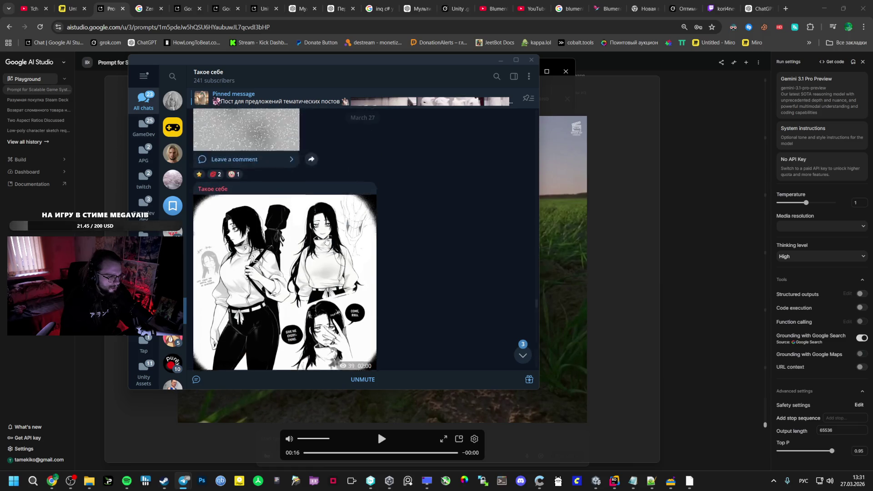
pyautogui.scroll(-3, 333, 243)
pyautogui.scroll(-3, 322, 238)
pyautogui.scroll(-3, 322, 237)
pyautogui.scroll(3, 322, 238)
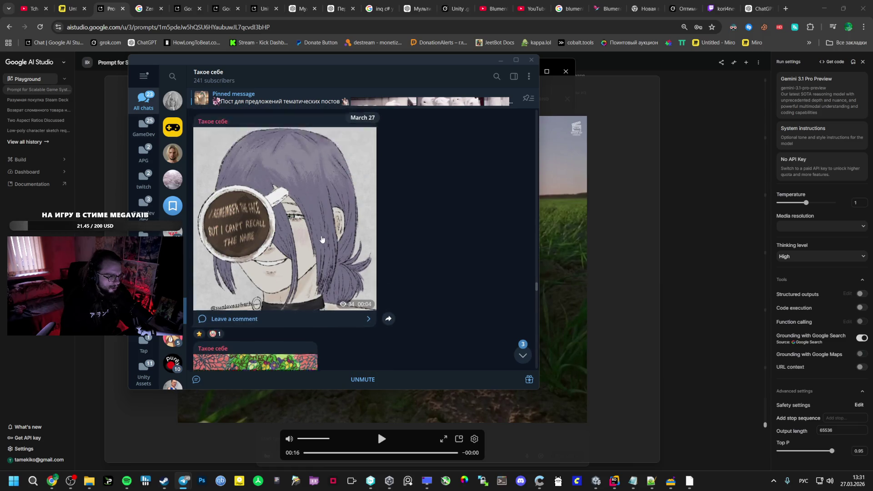
pyautogui.scroll(3, 322, 237)
pyautogui.scroll(2, 323, 237)
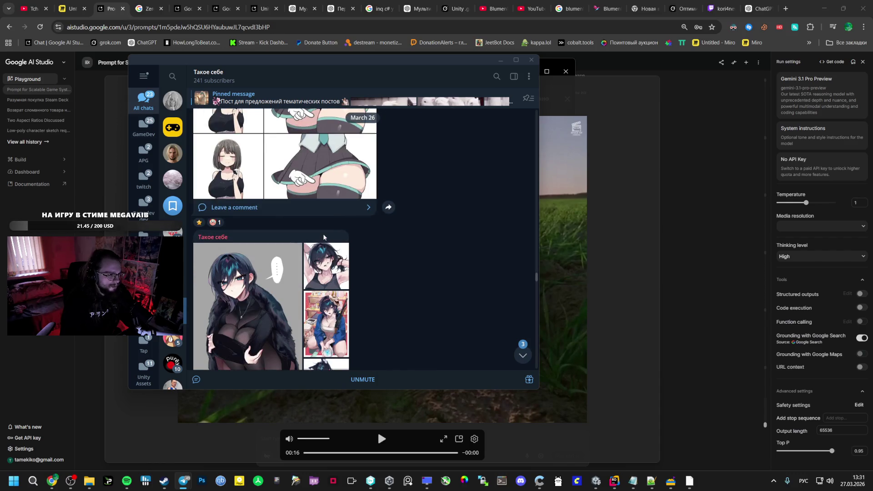
pyautogui.hotkey('alt', 'Tab')
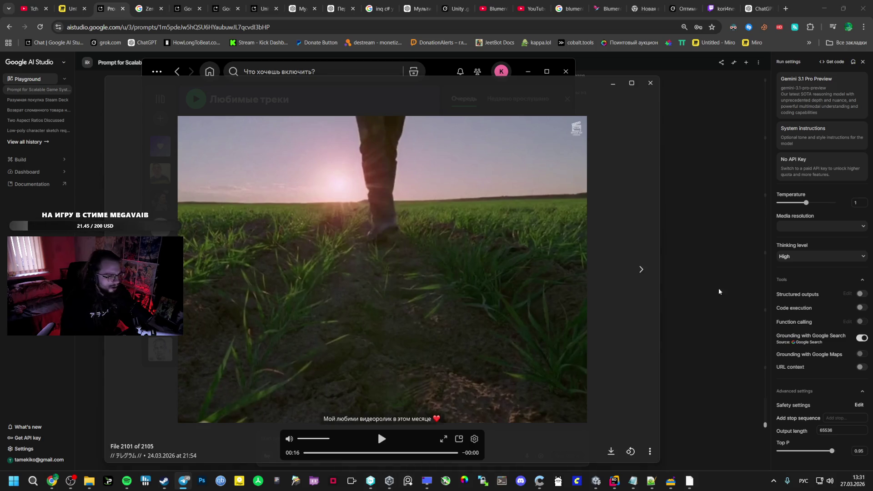
pyautogui.hotkey('alt', 'Tab')
pyautogui.click(701, 190)
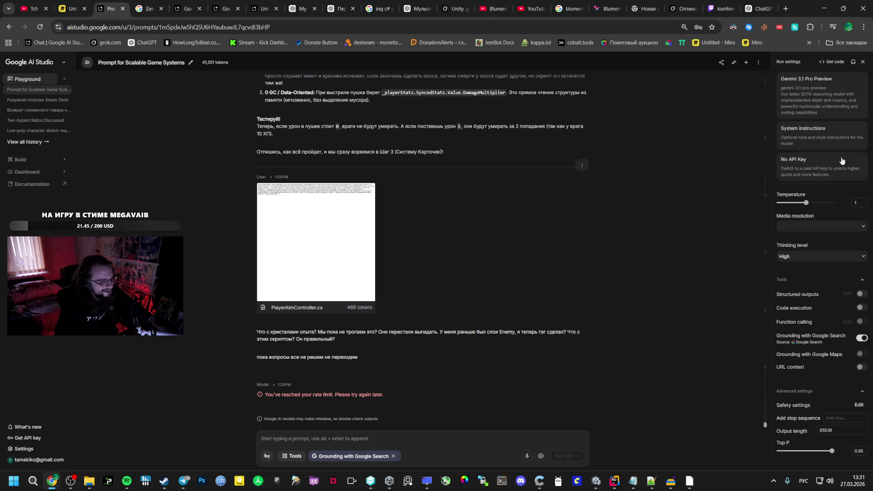
# Step: Choose Gemini 2.5 Pro in Run settings and rerun the rate-limited turn
pyautogui.click(842, 104)
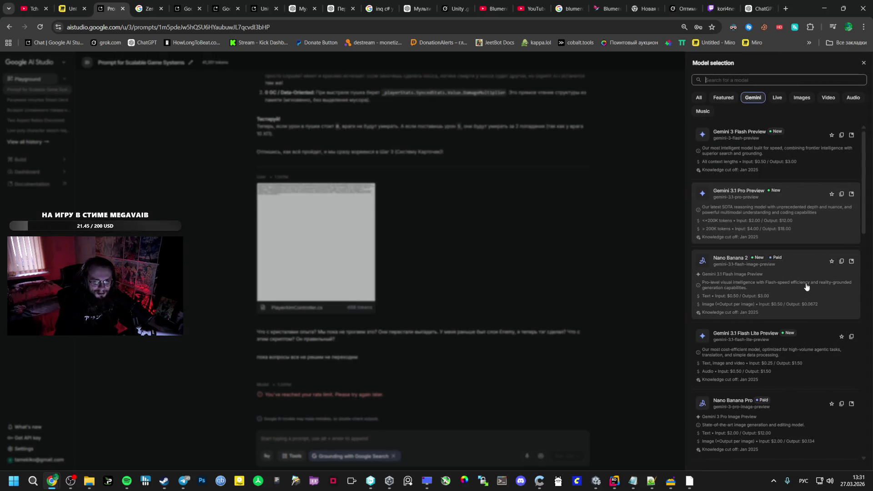
pyautogui.scroll(-3, 771, 282)
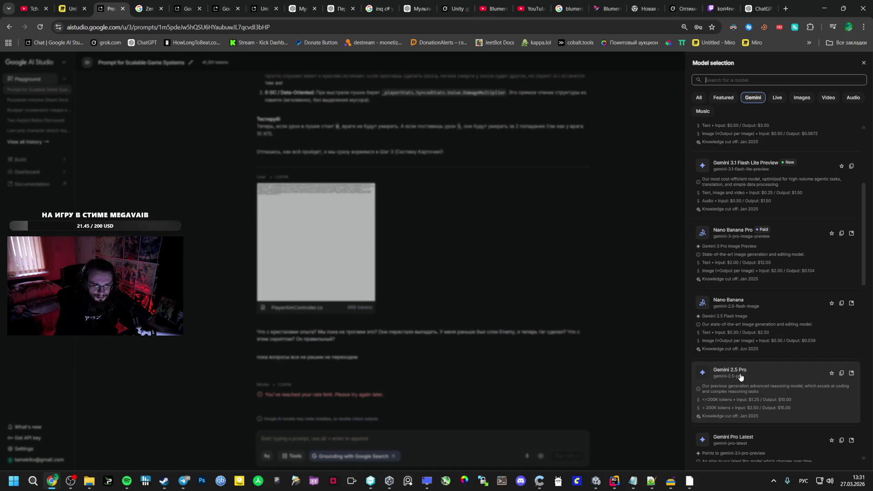
pyautogui.click(475, 366)
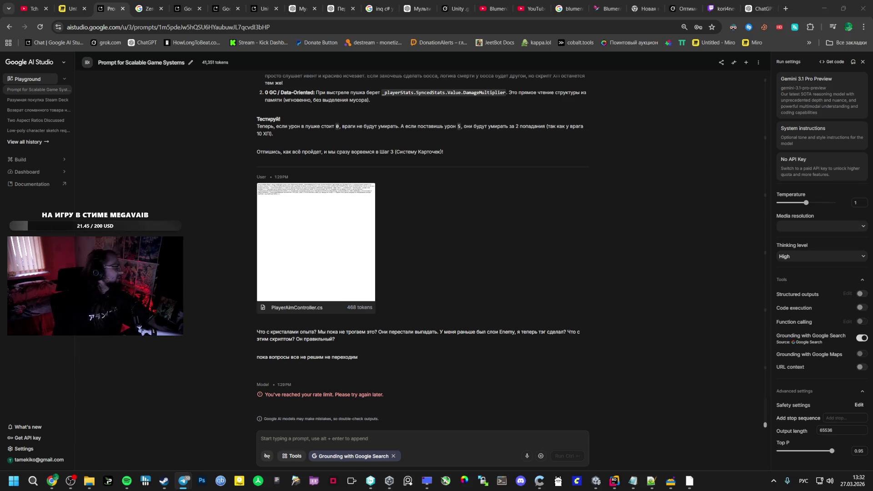
pyautogui.click(815, 96)
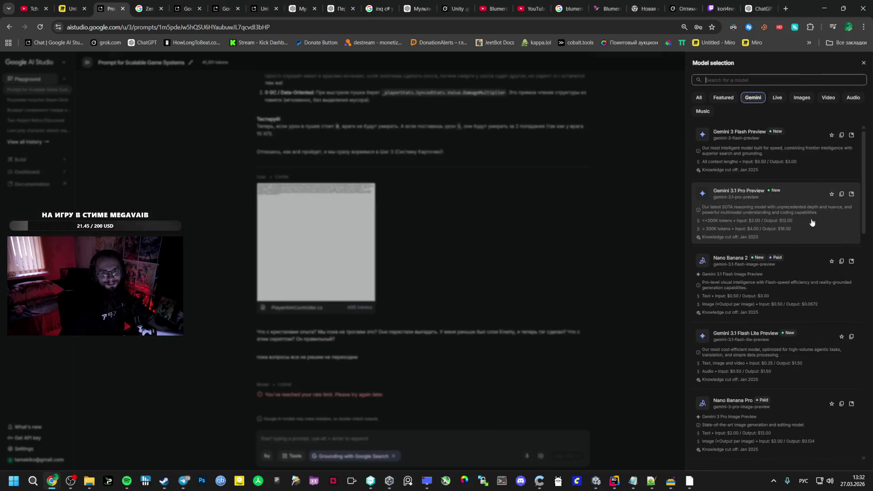
pyautogui.scroll(-5, 785, 273)
pyautogui.scroll(-3, 750, 294)
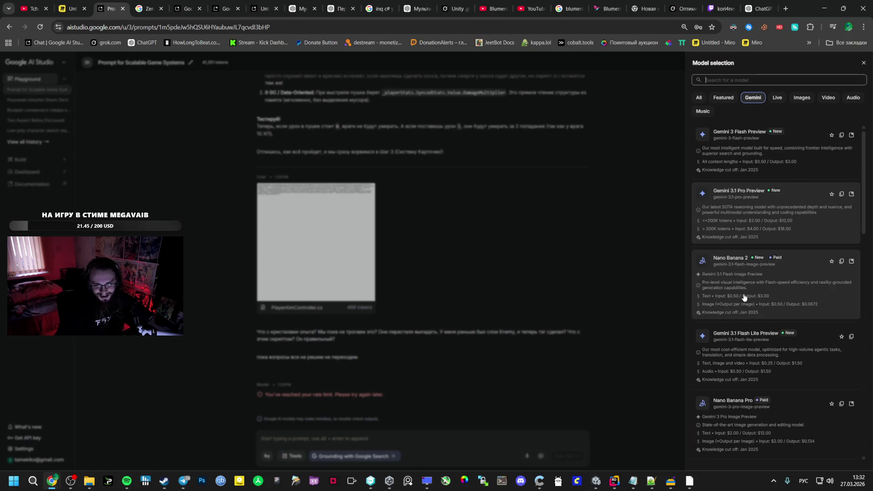
pyautogui.scroll(-2, 722, 288)
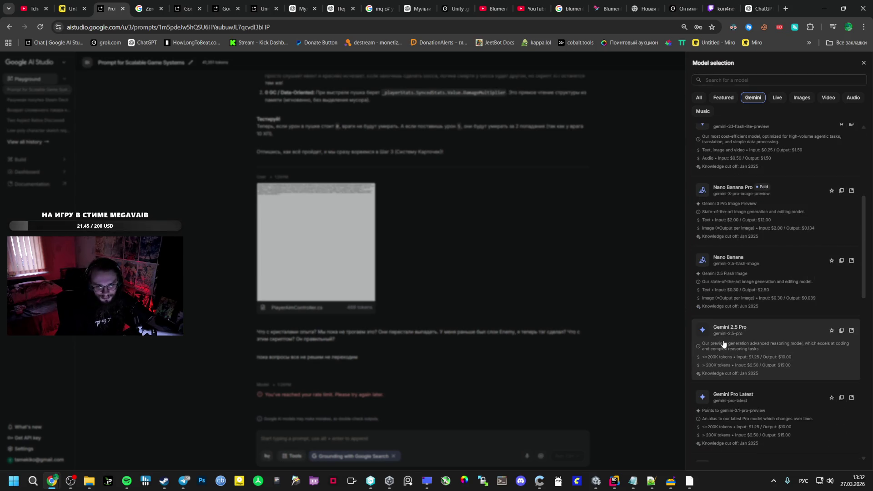
pyautogui.click(736, 348)
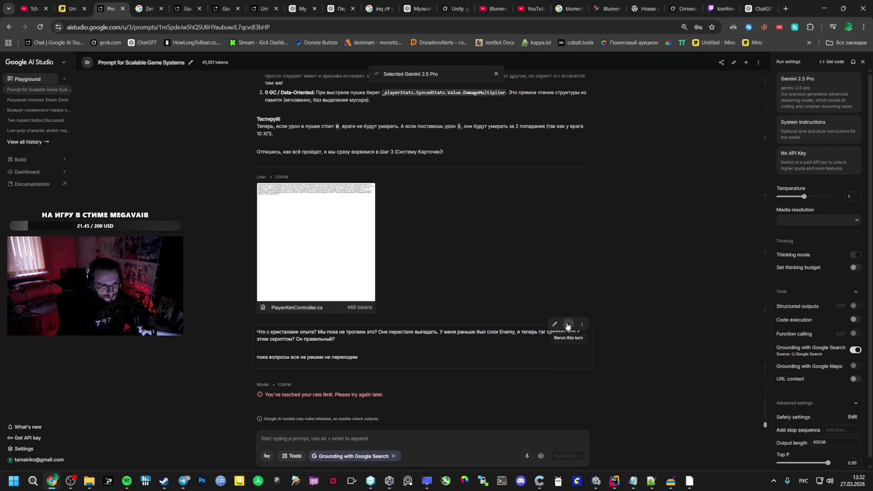
pyautogui.click(568, 326)
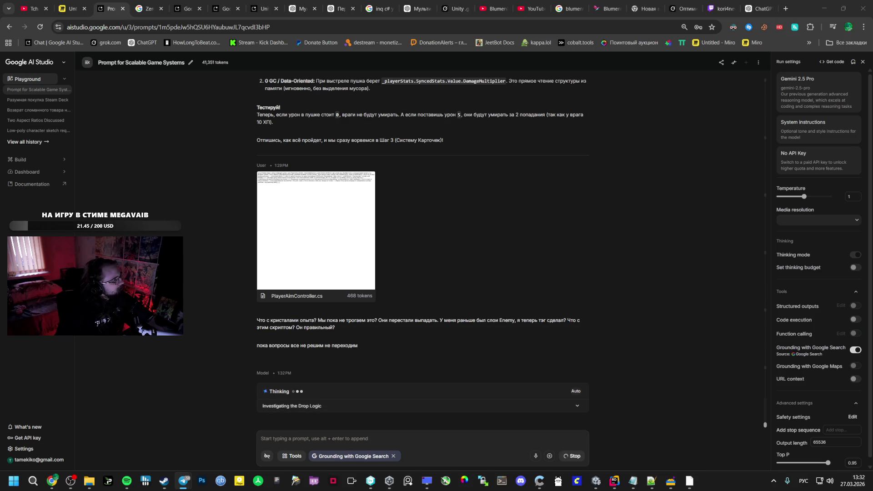
# Step: While the reply generates, glance at the music player and Steam, then switch to the Twitch stream
pyautogui.click(183, 483)
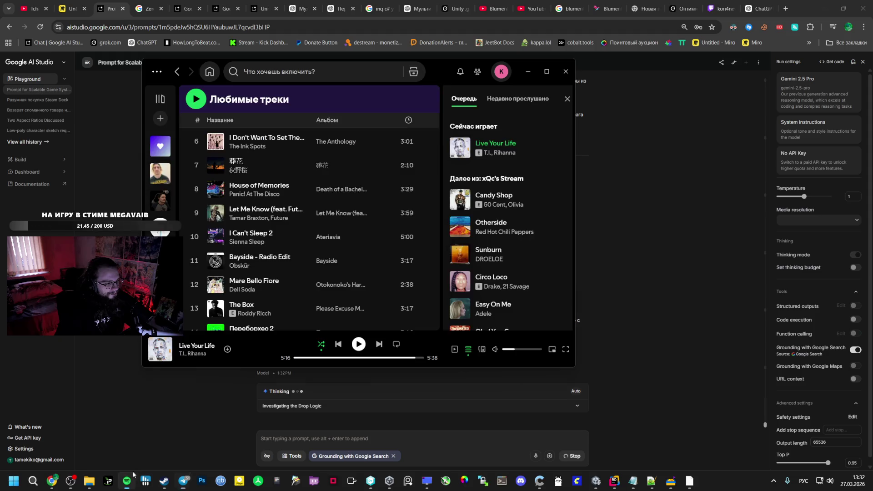
pyautogui.click(182, 482)
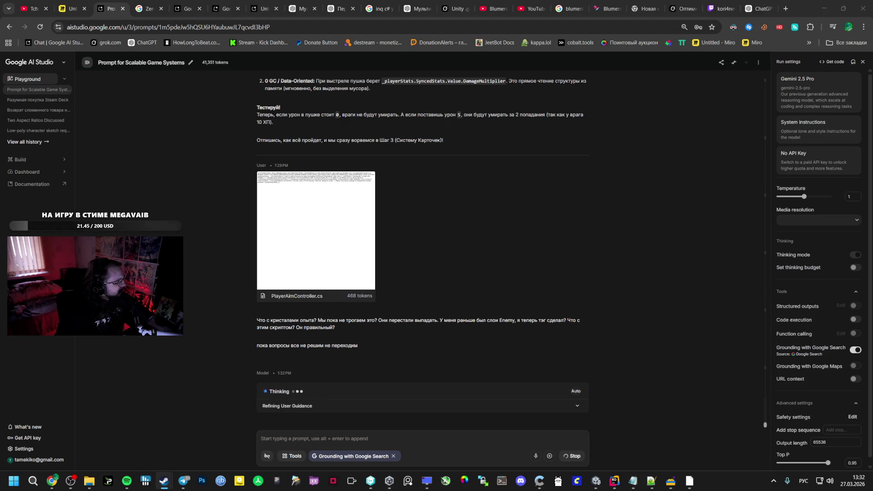
pyautogui.click(164, 481)
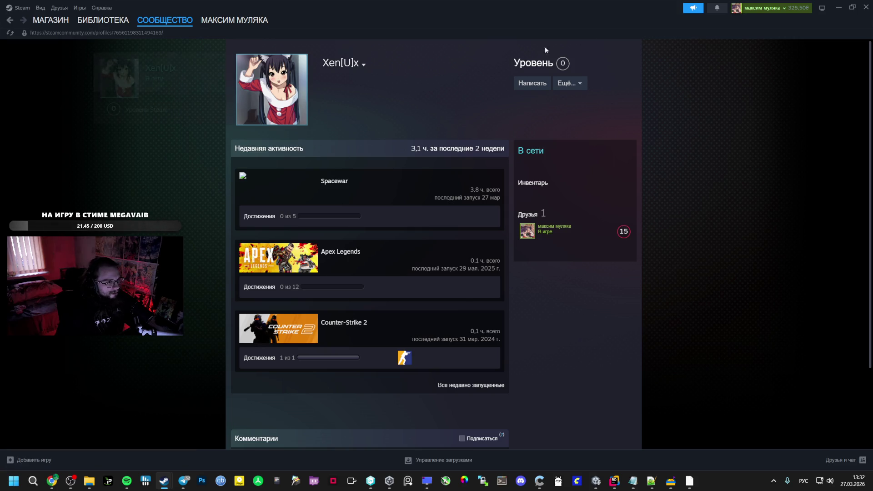
pyautogui.click(839, 7)
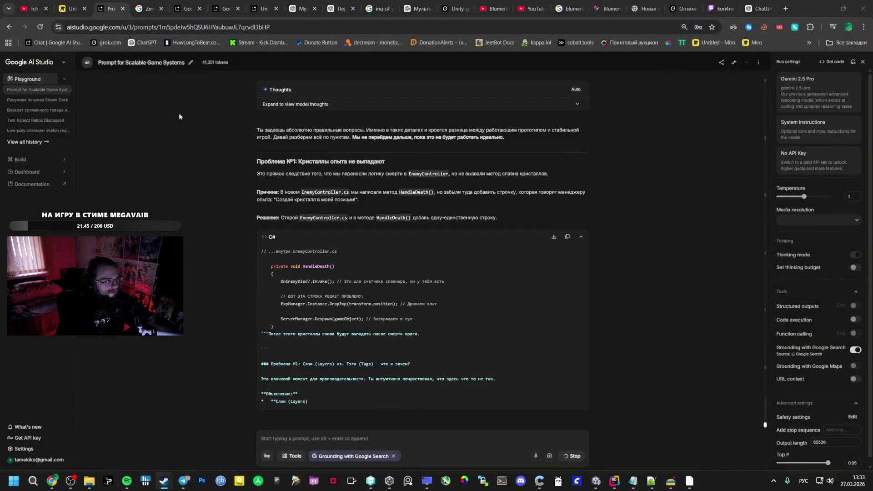
pyautogui.click(722, 8)
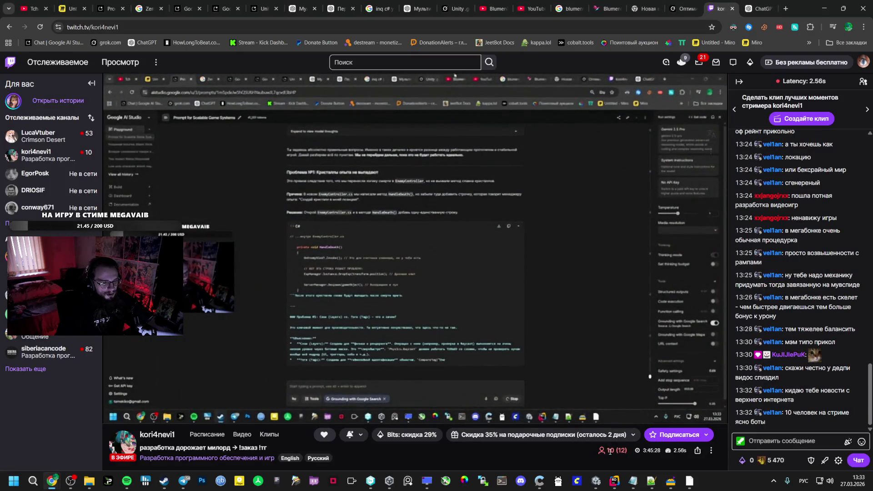
pyautogui.scroll(-5, 458, 449)
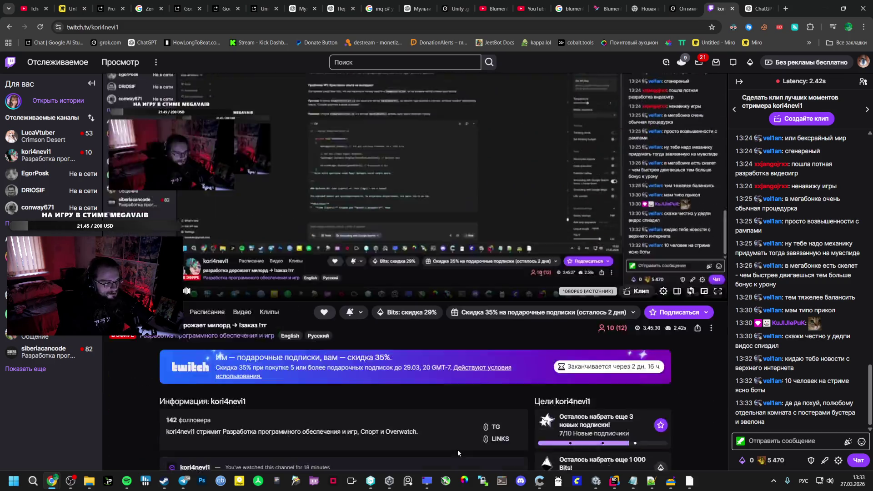
pyautogui.scroll(3, 446, 445)
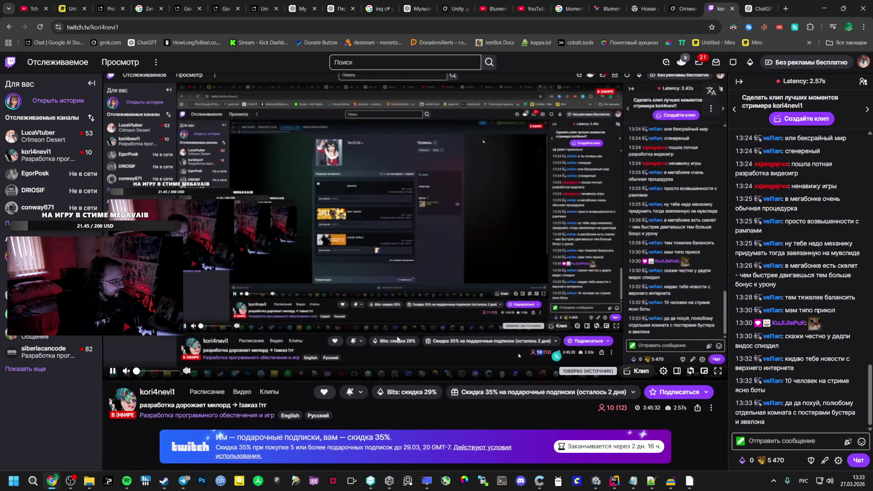
# Step: Check the Twitch chat users list, then return to the AI Studio conversation
pyautogui.click(602, 410)
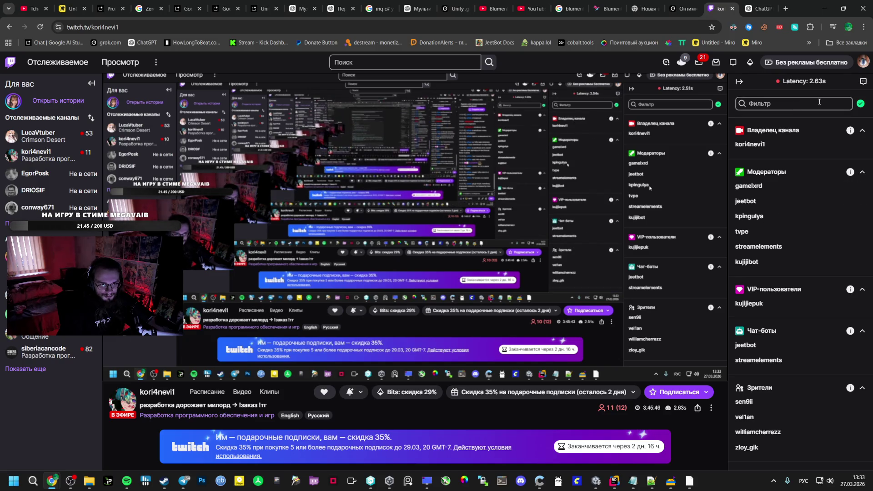
pyautogui.click(862, 81)
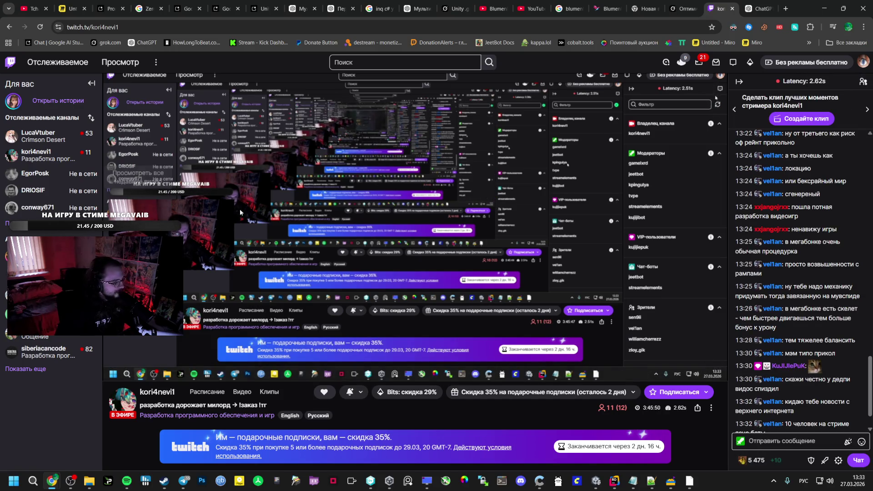
pyautogui.scroll(-5, 410, 281)
pyautogui.scroll(-3, 410, 280)
pyautogui.scroll(-3, 412, 278)
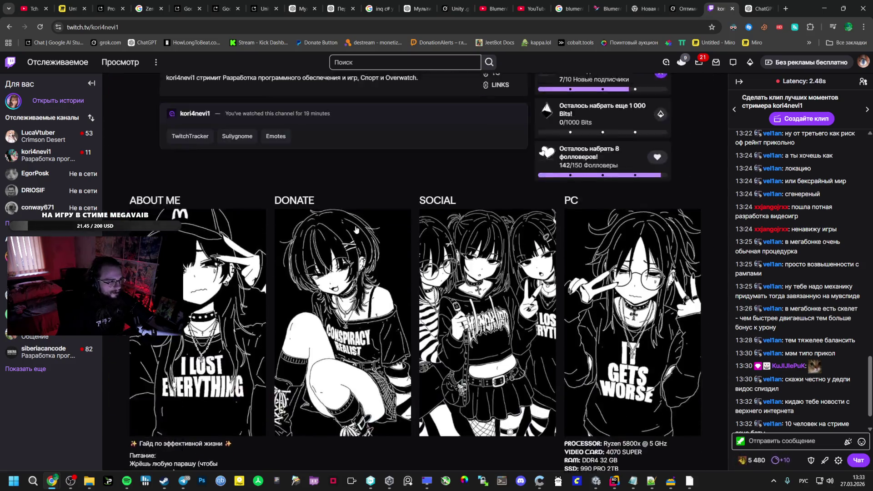
pyautogui.scroll(5, 412, 277)
pyautogui.scroll(5, 413, 277)
pyautogui.scroll(-5, 397, 276)
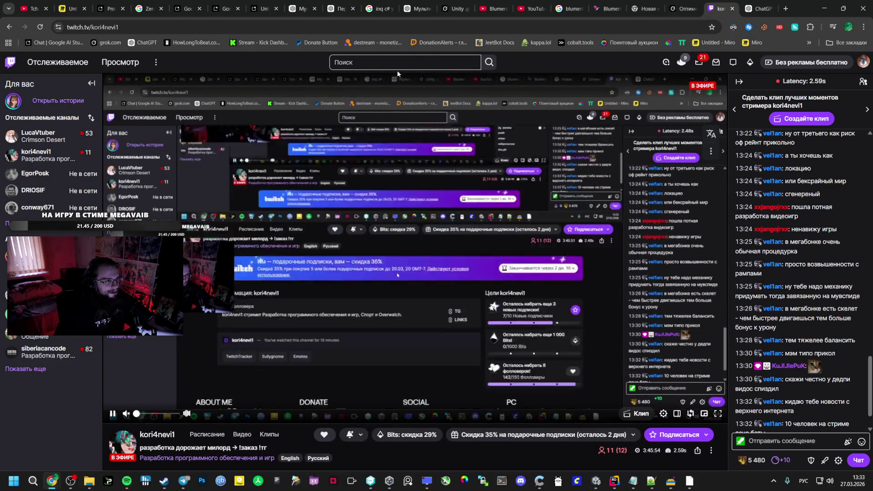
pyautogui.scroll(-5, 397, 276)
pyautogui.hotkey('ctrl', 'Tab')
pyautogui.scroll(-2, 426, 259)
pyautogui.scroll(3, 425, 257)
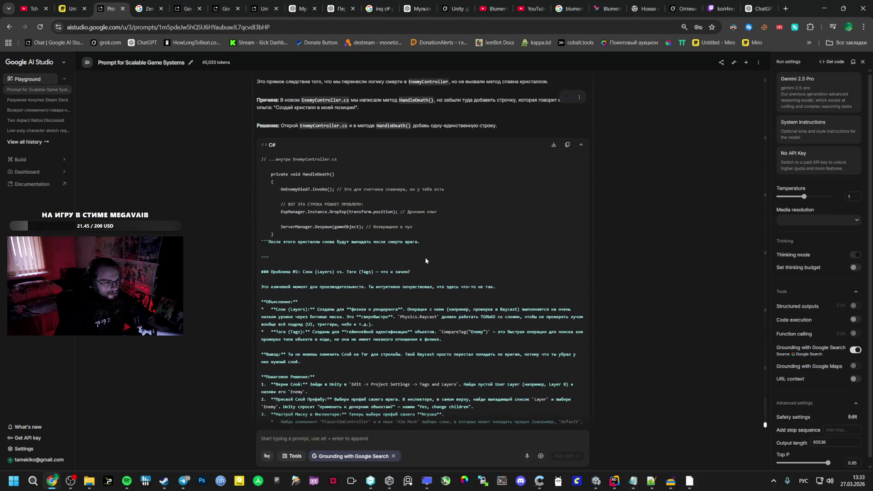
pyautogui.scroll(3, 425, 258)
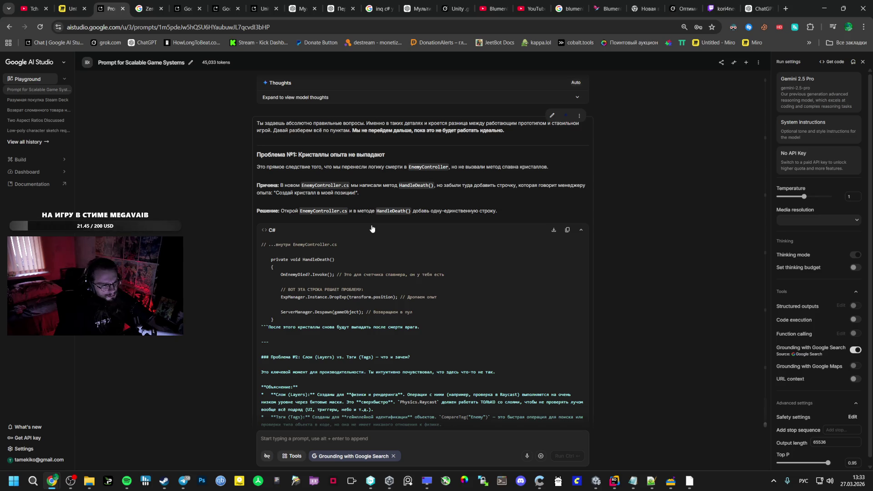
pyautogui.scroll(-1, 370, 222)
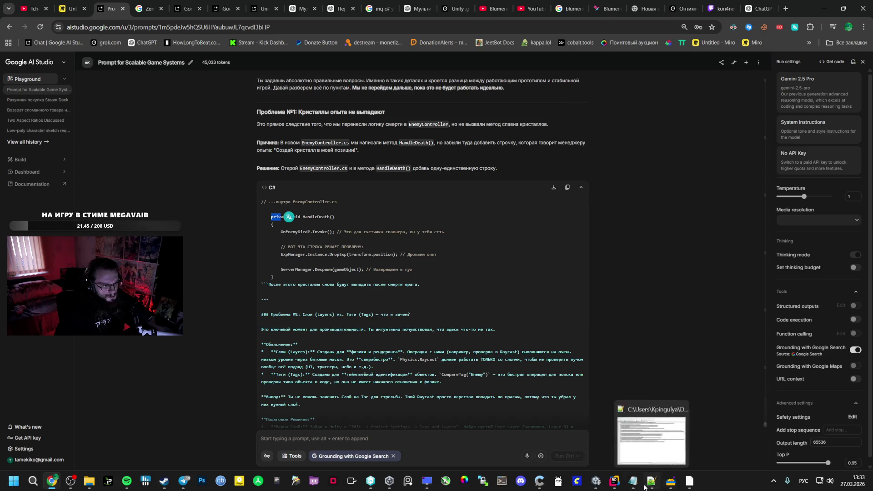
# Step: Pick out the HandleDeath method name in the answer and start a text search in Rider
pyautogui.doubleClick(312, 217)
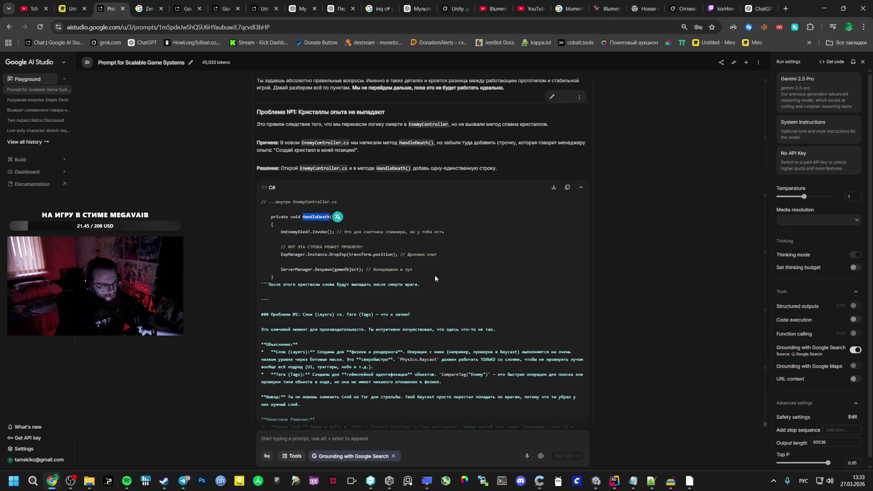
pyautogui.click(671, 481)
pyautogui.hotkey('ctrl', 'f')
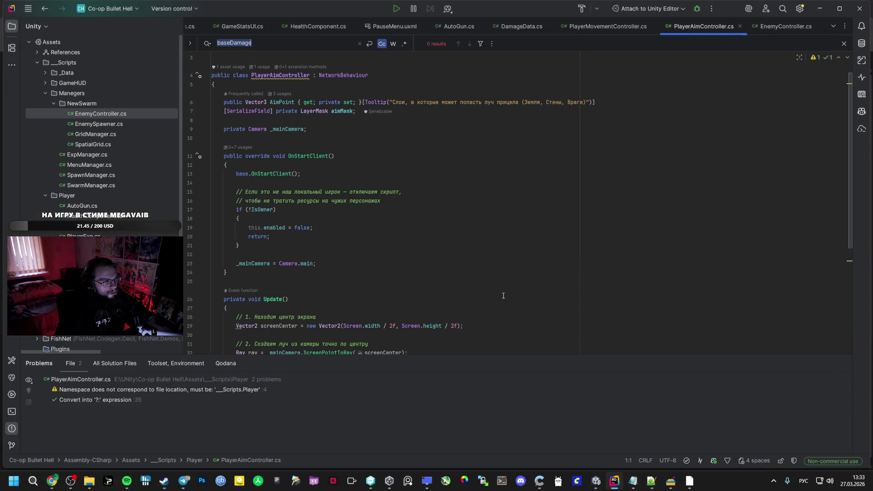
# Step: Locate HandleDeath in EnemyController.cs and copy the suggested DropExp lines from the answer
pyautogui.press('BackSpace')
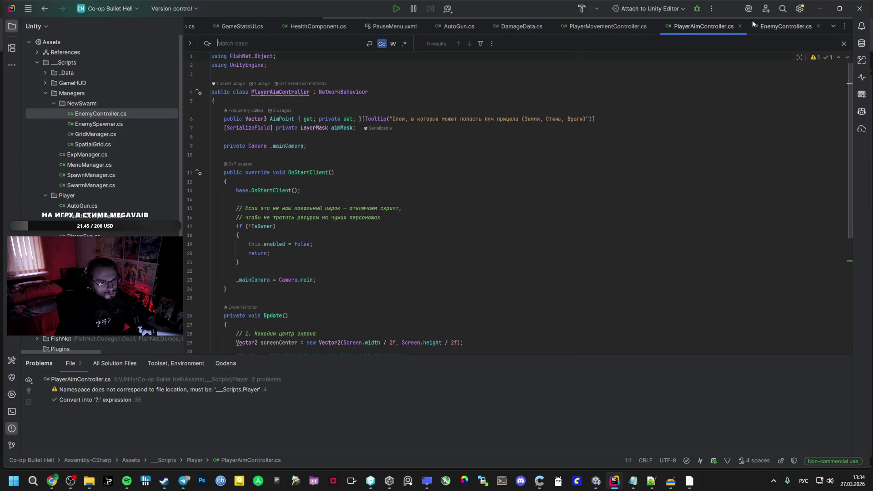
pyautogui.click(777, 26)
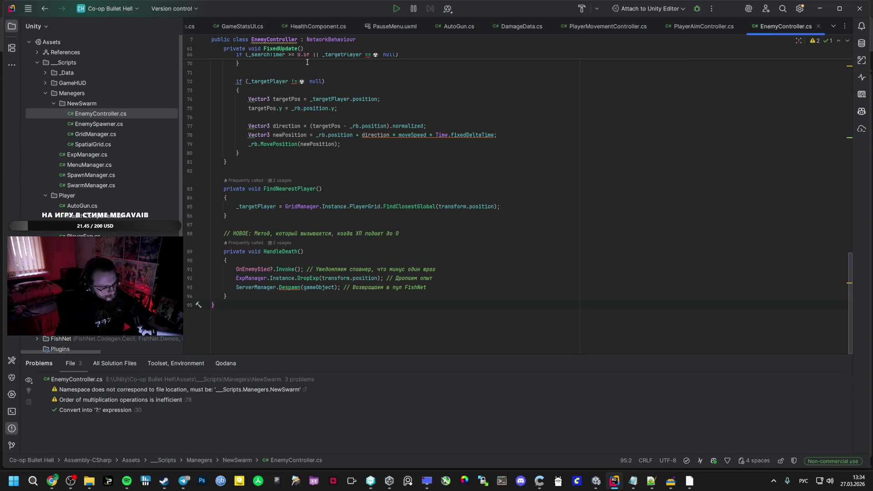
pyautogui.hotkey('ctrl', 'f')
pyautogui.write('HandleDeath')
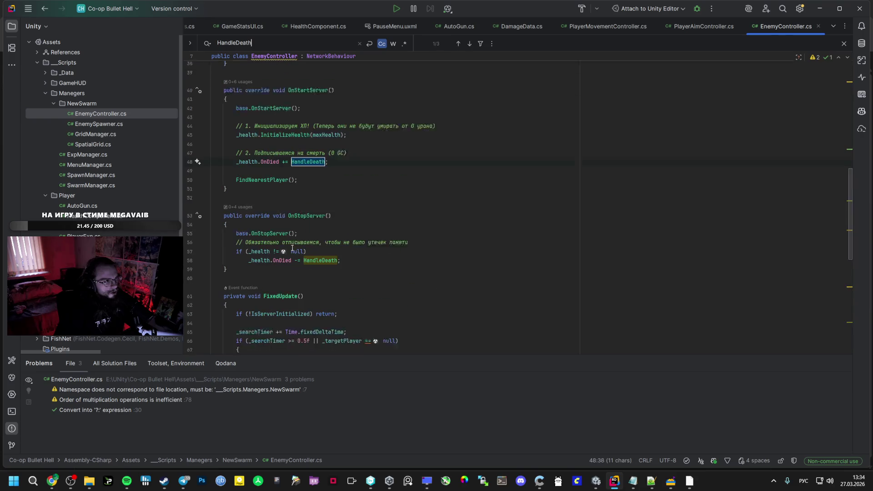
pyautogui.scroll(1, 292, 247)
pyautogui.keyDown('ctrl'); pyautogui.click(305, 173); pyautogui.keyUp('ctrl')
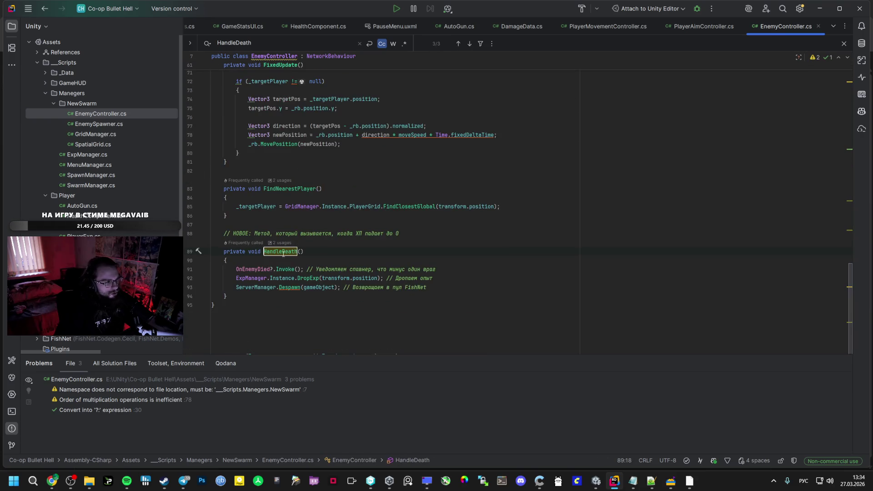
pyautogui.click(53, 482)
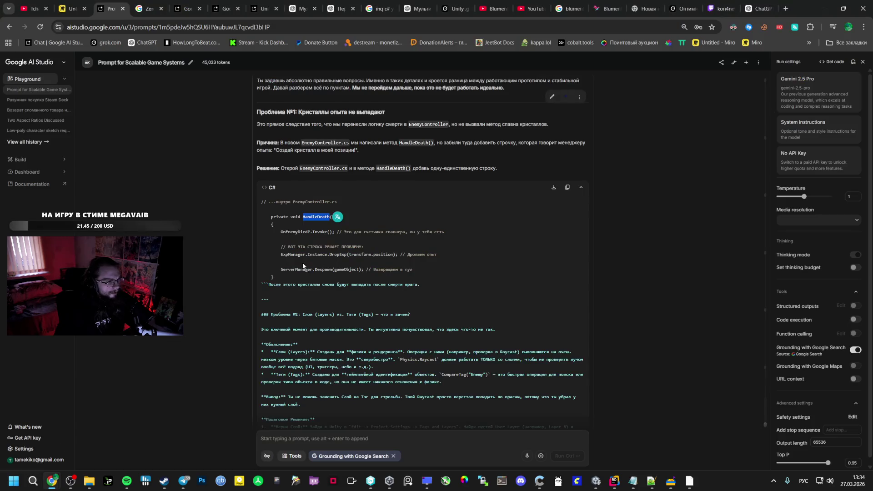
pyautogui.moveTo(281, 246)
pyautogui.mouseDown()
pyautogui.moveTo(436, 256)
pyautogui.moveTo(285, 247)
pyautogui.mouseUp()
pyautogui.hotkey('ctrl', 'c')
pyautogui.click(435, 263)
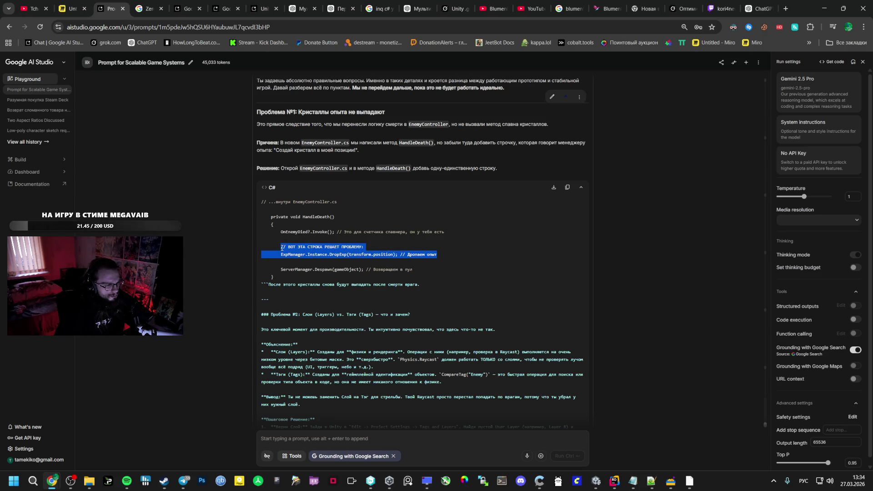
pyautogui.hotkey('alt', 'Tab')
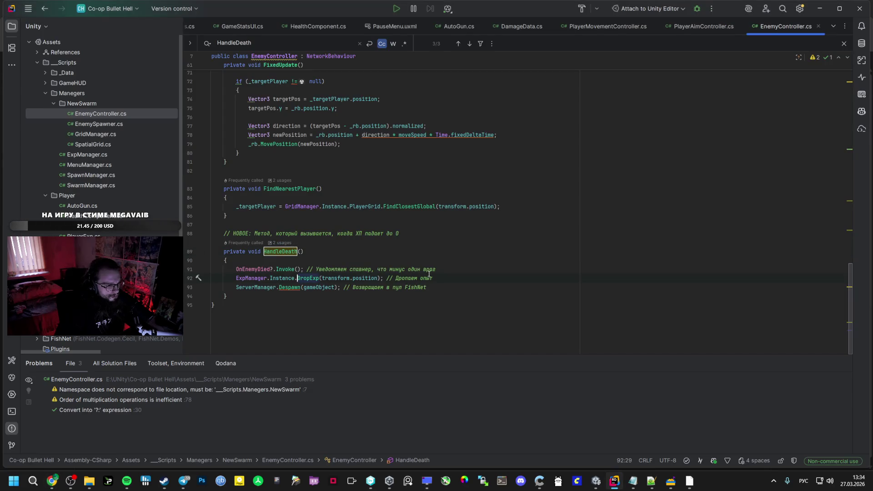
# Step: Try the pasted lines over DropExp, undo them, then go to the ExpManager class definition
pyautogui.click(253, 278)
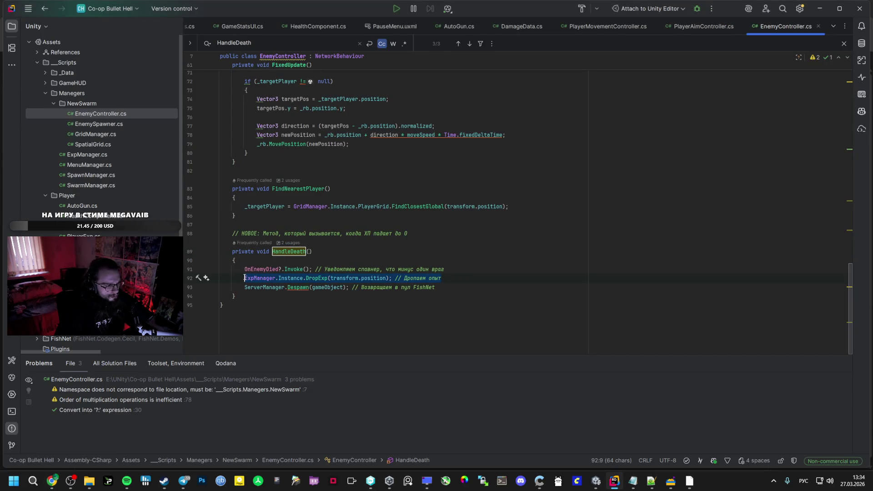
pyautogui.hotkey('ctrl', 'v')
pyautogui.hotkey('ctrl', 'z')
pyautogui.hotkey('ctrl', 'shift', 'z')
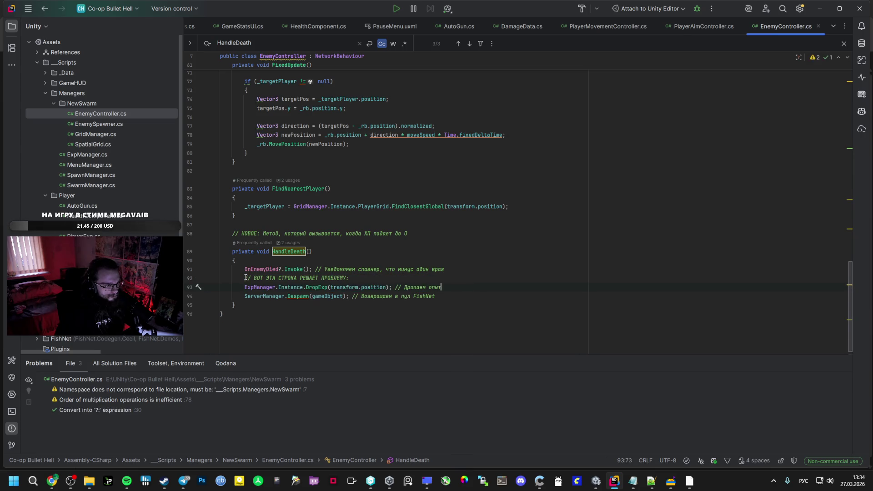
pyautogui.hotkey('ctrl', 'z')
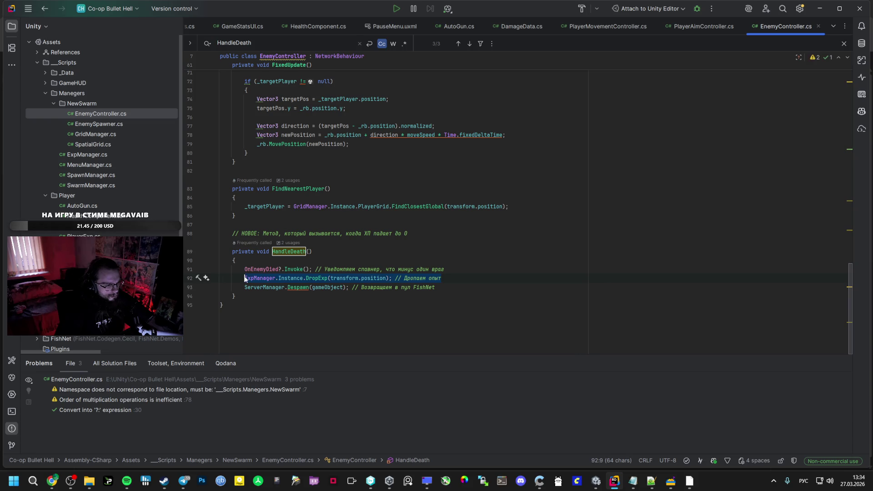
pyautogui.hotkey('alt', 'Tab')
pyautogui.moveTo(410, 245)
pyautogui.hotkey('alt', 'Tab')
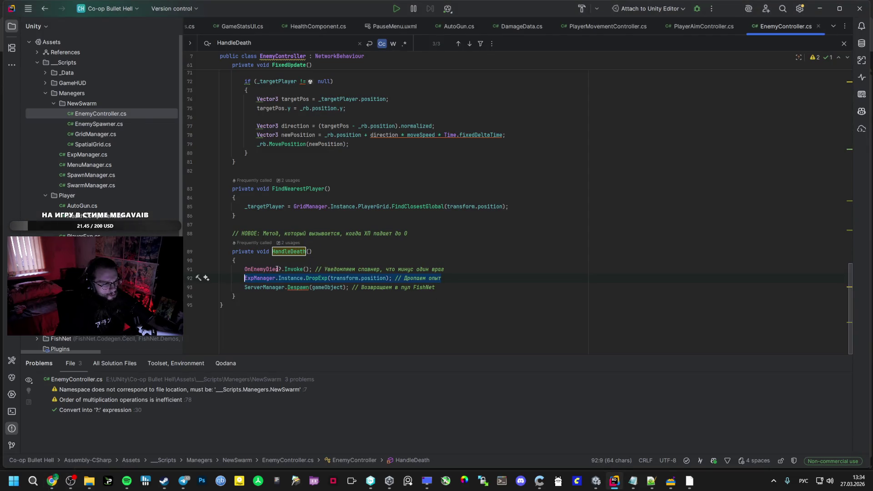
pyautogui.click(317, 279)
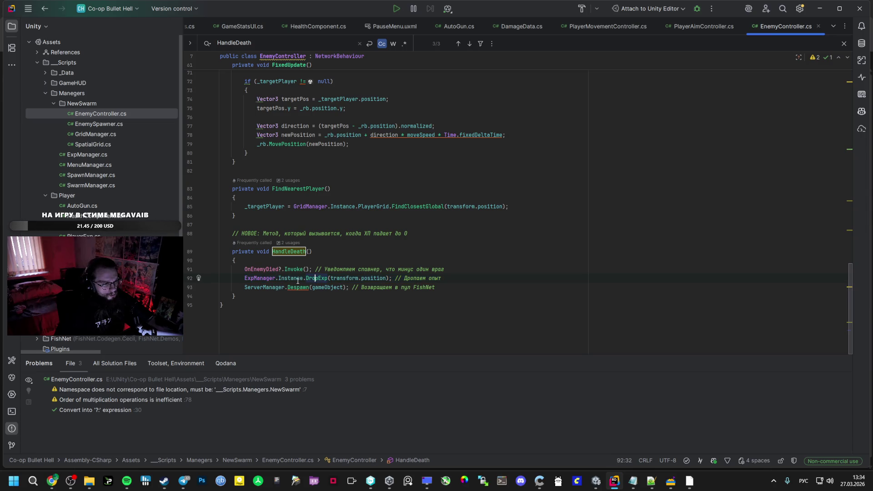
pyautogui.keyDown('ctrl'); pyautogui.click(259, 280); pyautogui.keyUp('ctrl')
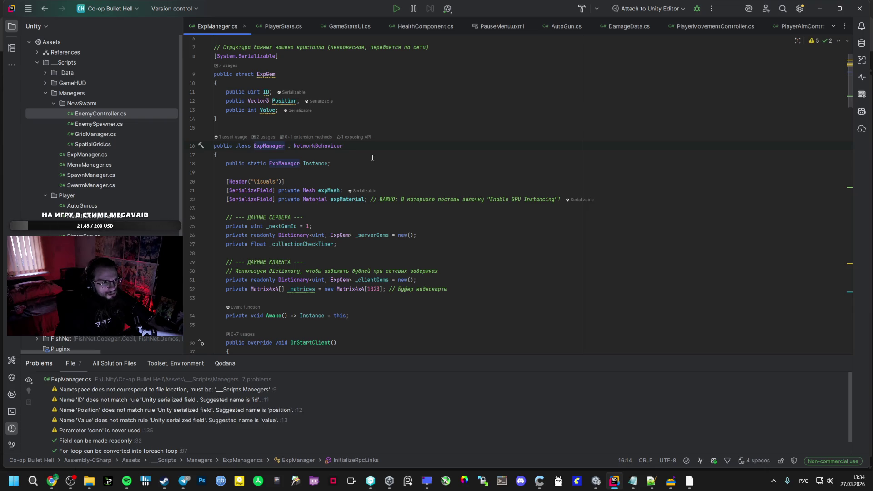
pyautogui.scroll(-5, 373, 253)
pyautogui.scroll(-5, 368, 273)
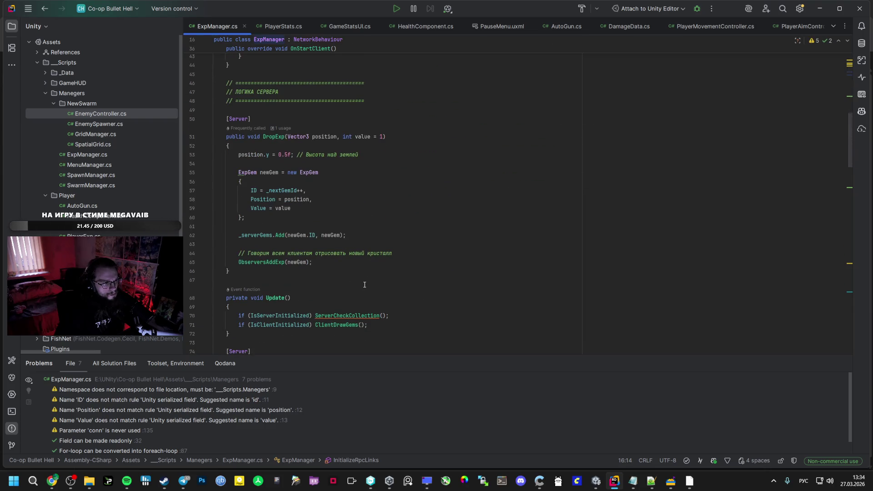
pyautogui.scroll(-3, 364, 283)
pyautogui.scroll(-2, 358, 283)
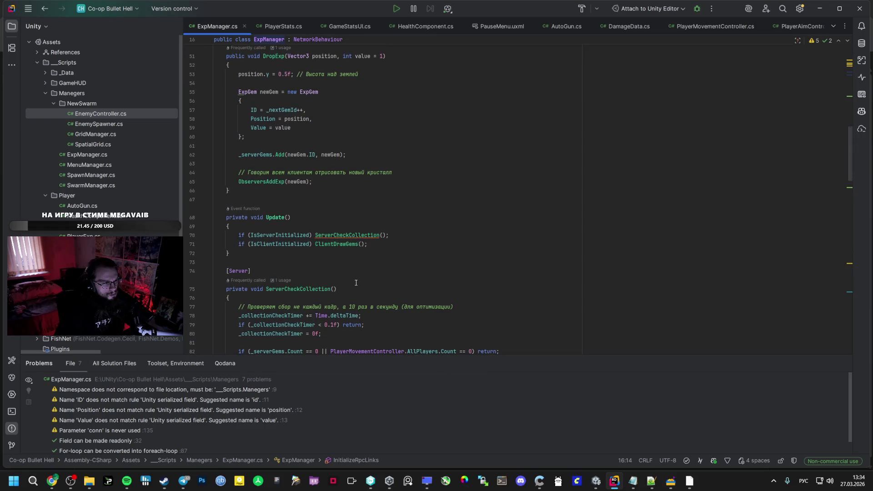
pyautogui.scroll(-5, 396, 234)
pyautogui.scroll(-5, 396, 234)
pyautogui.scroll(-5, 396, 235)
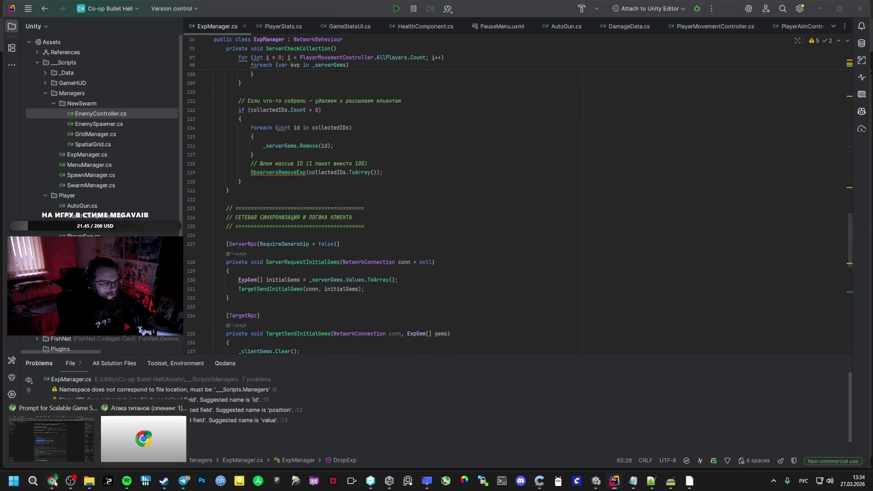
# Step: Bring the AI Studio answer back to the front after reading ExpManager.cs
pyautogui.click(144, 437)
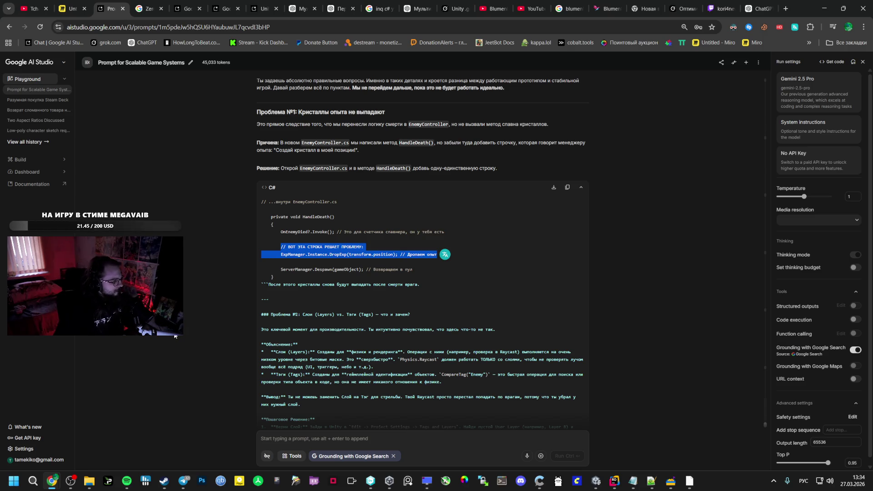
pyautogui.click(127, 480)
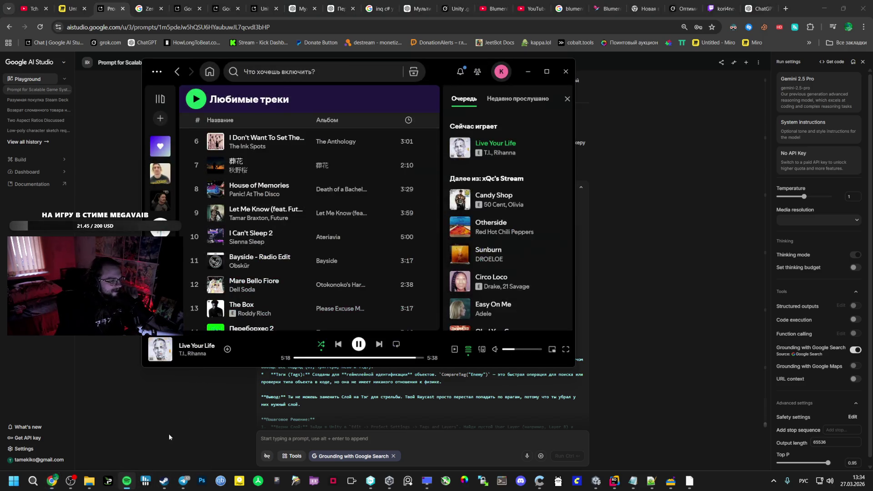
pyautogui.click(378, 344)
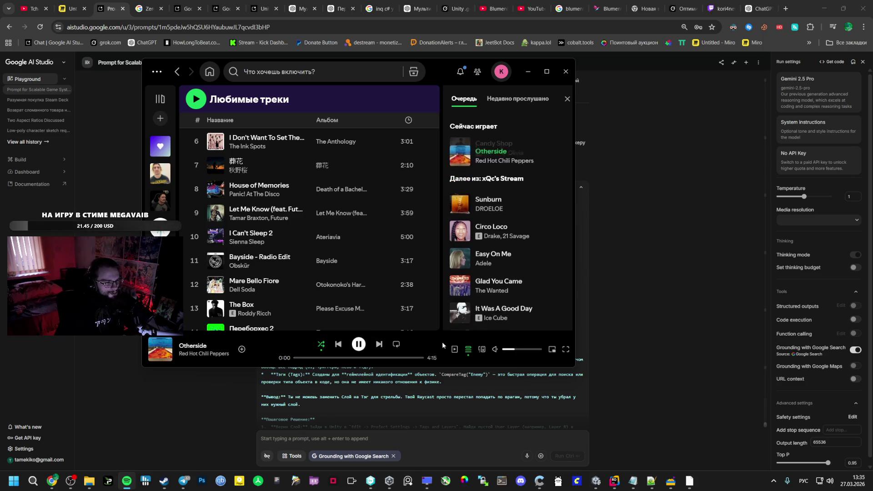
pyautogui.moveTo(513, 349); pyautogui.dragTo(522, 349)
pyautogui.click(615, 336)
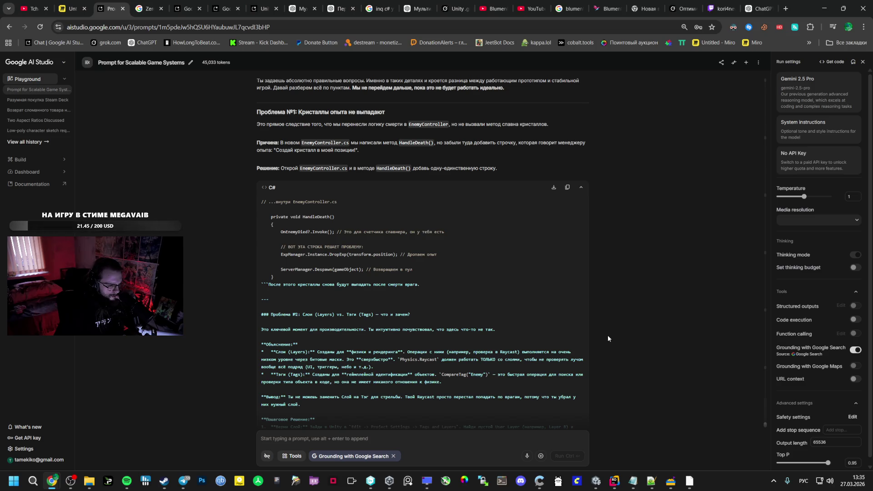
pyautogui.scroll(-1, 608, 335)
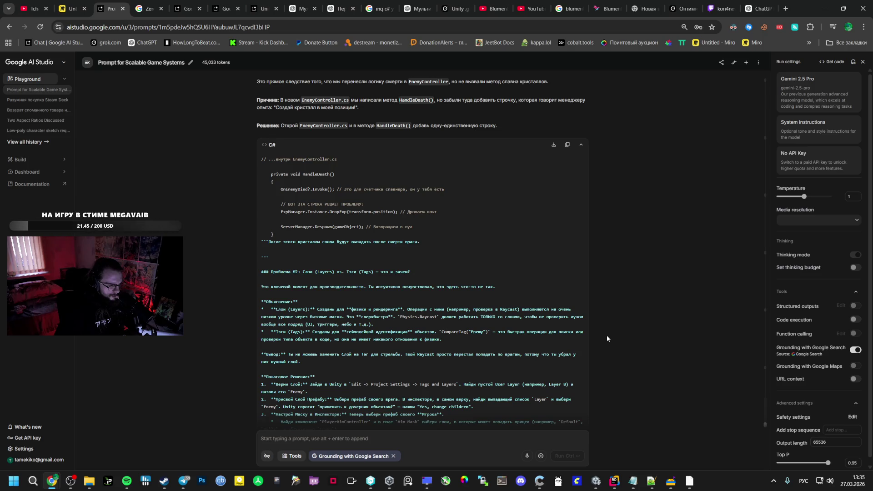
pyautogui.scroll(-1, 606, 335)
pyautogui.scroll(-2, 606, 335)
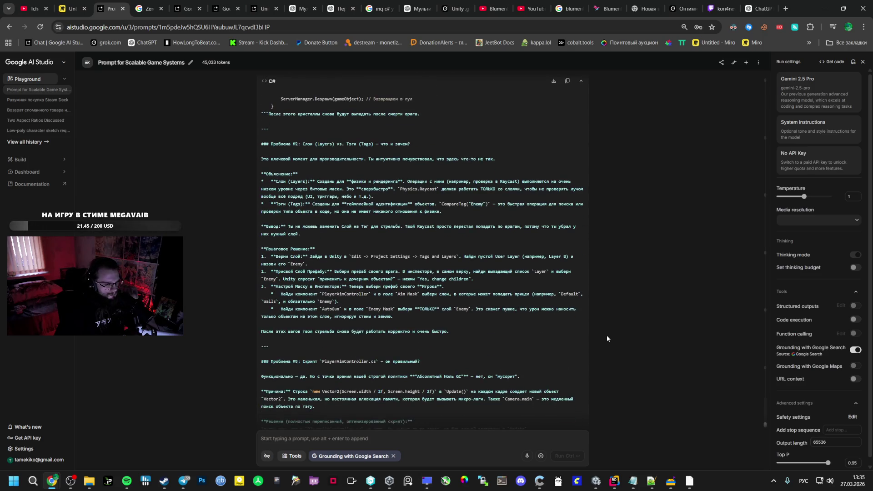
pyautogui.scroll(-1, 606, 334)
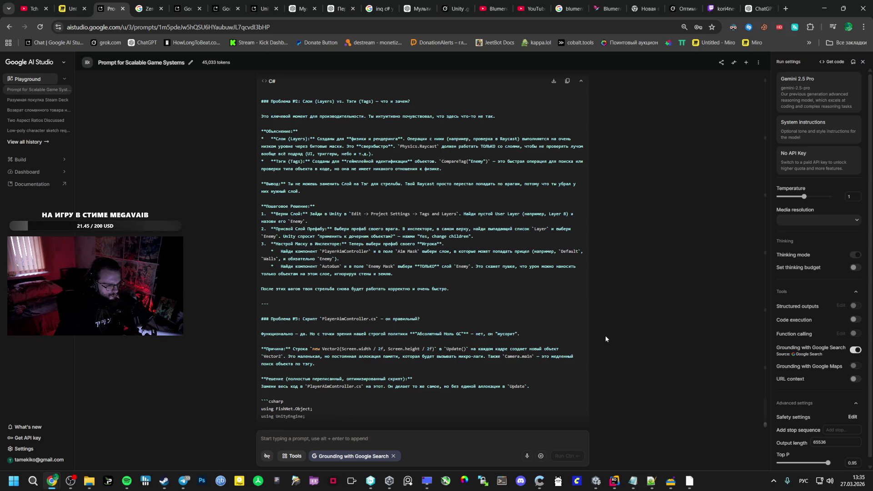
pyautogui.scroll(-2, 605, 336)
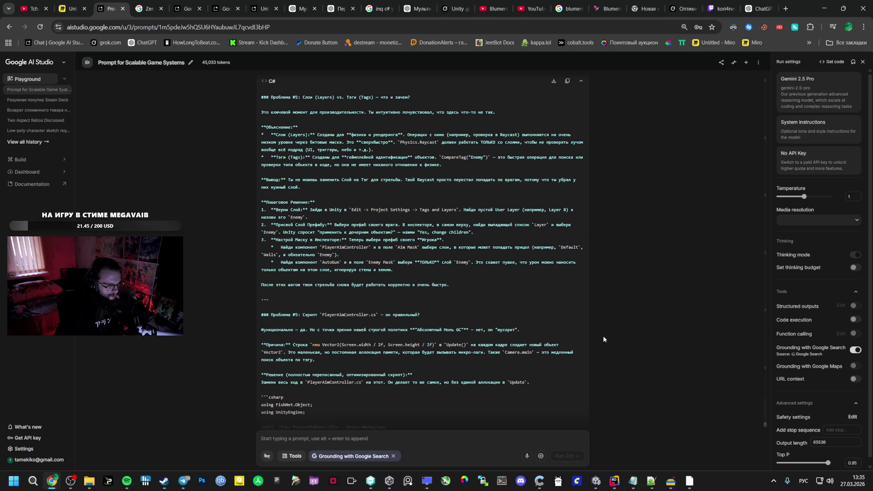
# Step: Select the rewritten PlayerAimController script from its 'using FishNet.Object;' line
pyautogui.moveTo(423, 273)
pyautogui.moveTo(262, 323)
pyautogui.mouseDown()
pyautogui.moveTo(274, 334)
pyautogui.moveTo(382, 210)
pyautogui.mouseUp()
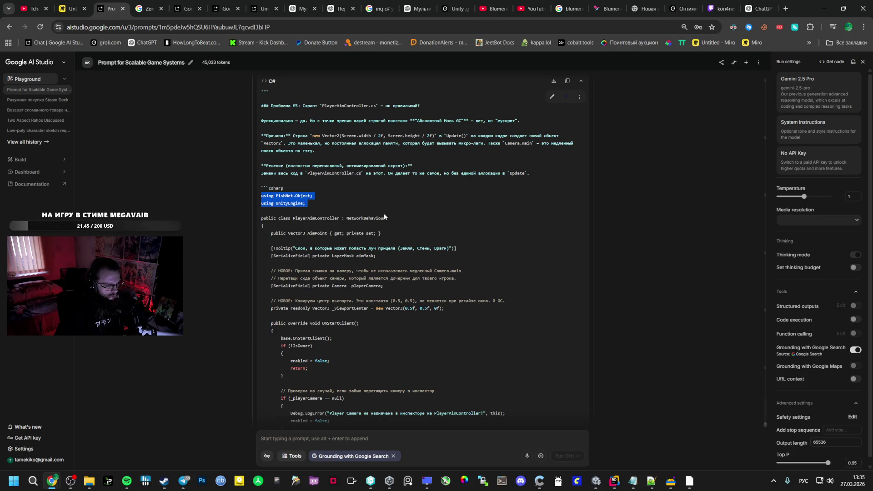
pyautogui.moveTo(384, 214); pyautogui.dragTo(388, 258)
pyautogui.scroll(-8, 388, 239)
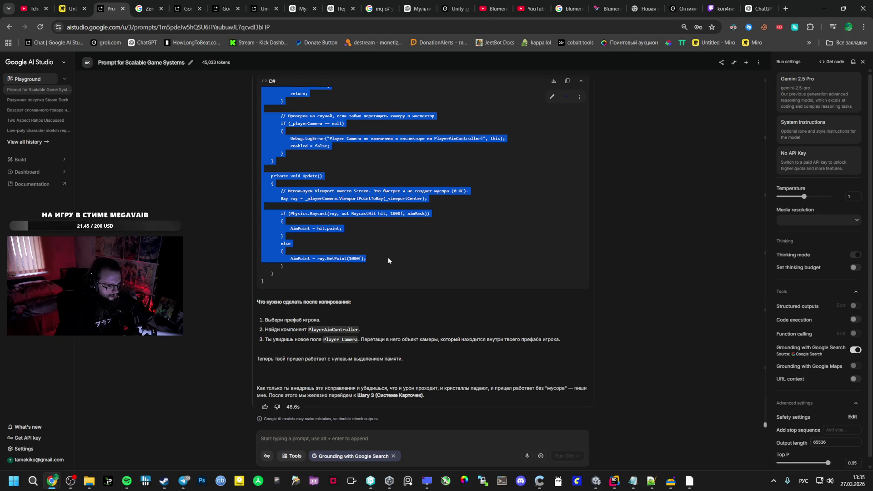
# Step: Extend the selection to the script's final closing braces
pyautogui.keyDown('shift'); pyautogui.click(382, 266); pyautogui.keyUp('shift')
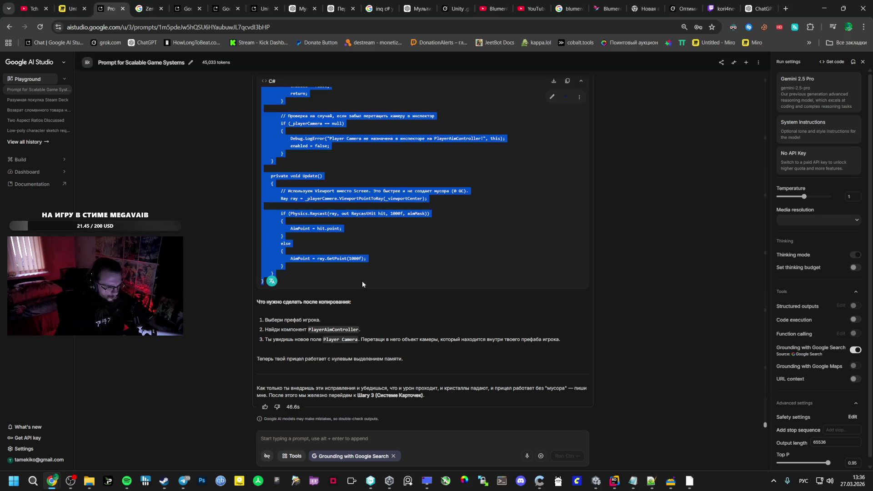
pyautogui.scroll(5, 402, 280)
pyautogui.scroll(5, 403, 281)
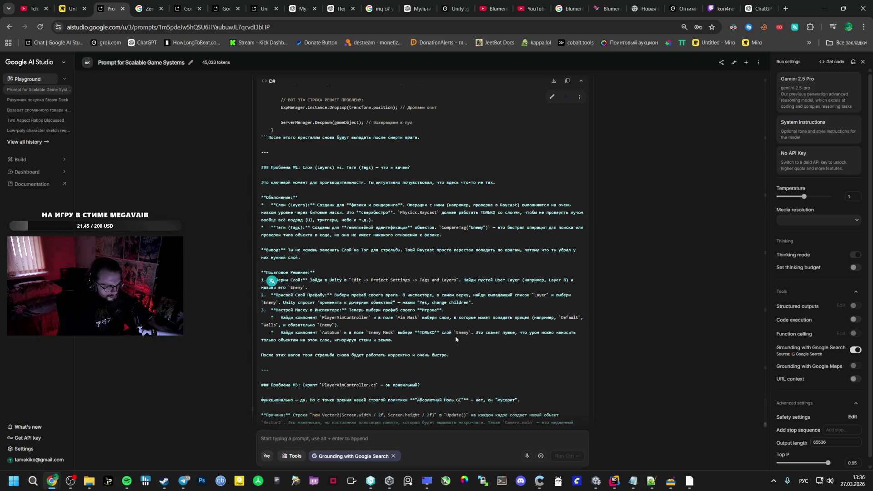
# Step: Confirm the Player's Aim Mask includes the Enemy and Ground layers, comparing against the chat
pyautogui.click(596, 481)
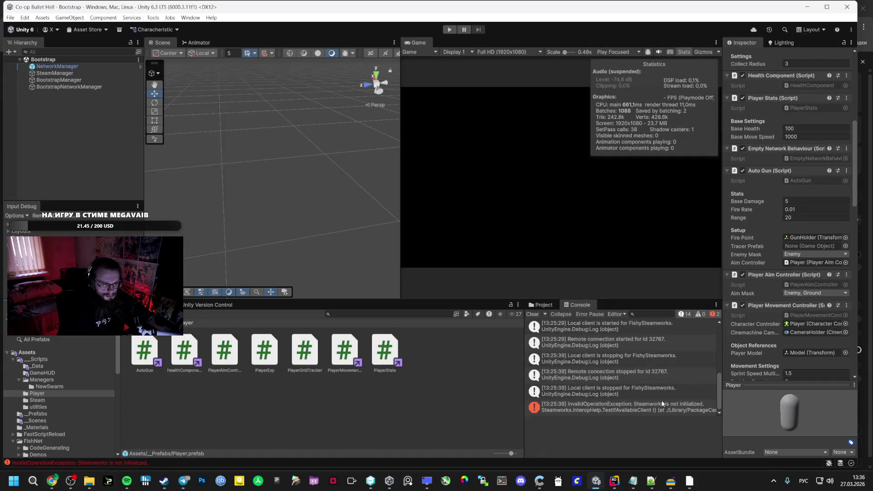
pyautogui.click(795, 293)
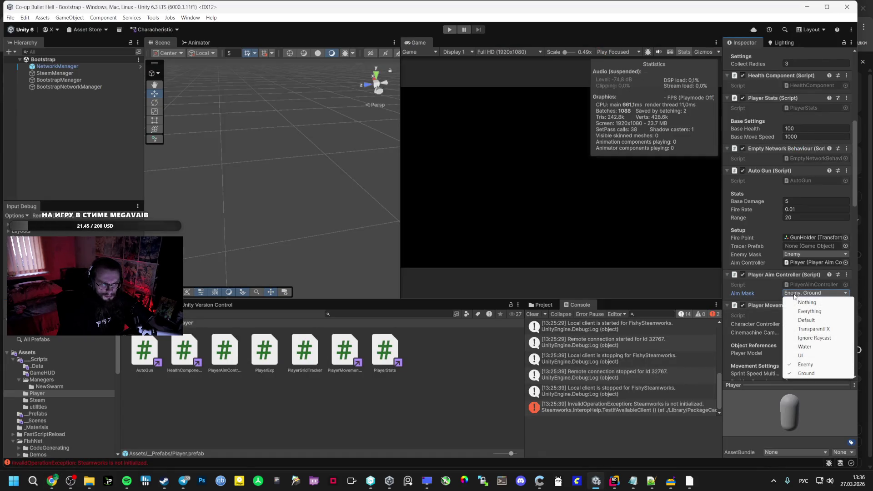
pyautogui.hotkey('alt', 'Tab')
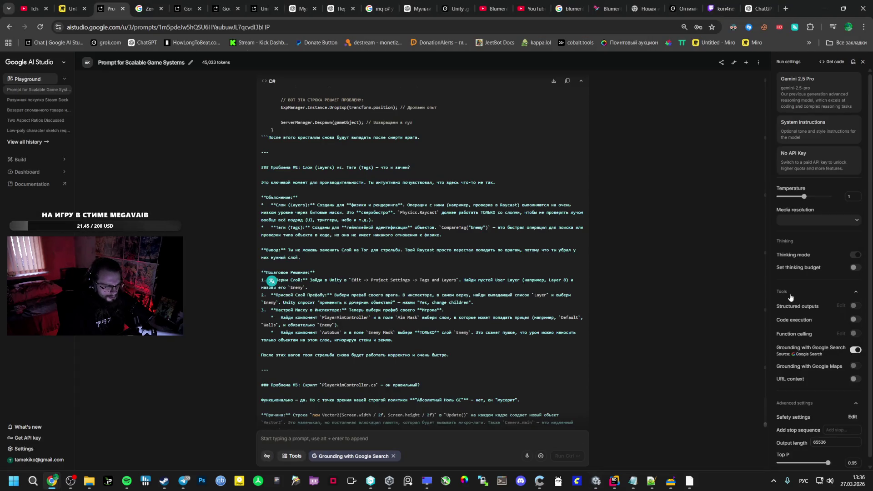
pyautogui.hotkey('alt', 'Tab')
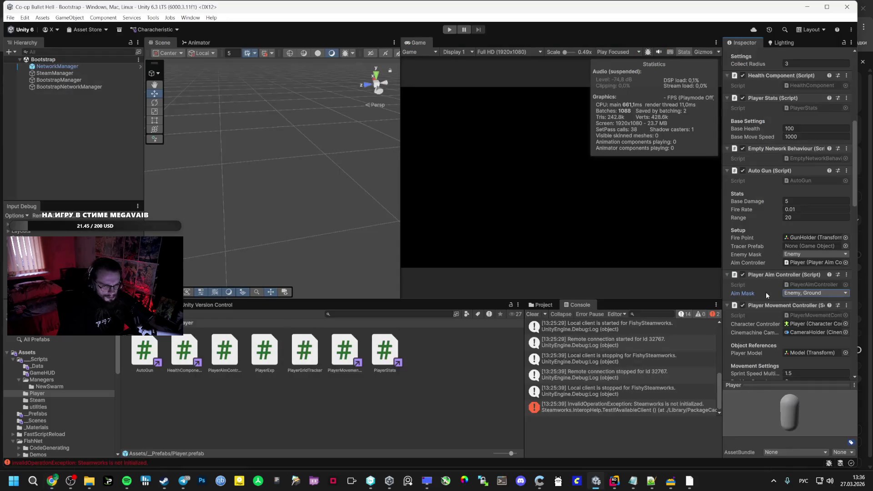
pyautogui.hotkey('alt', 'Tab')
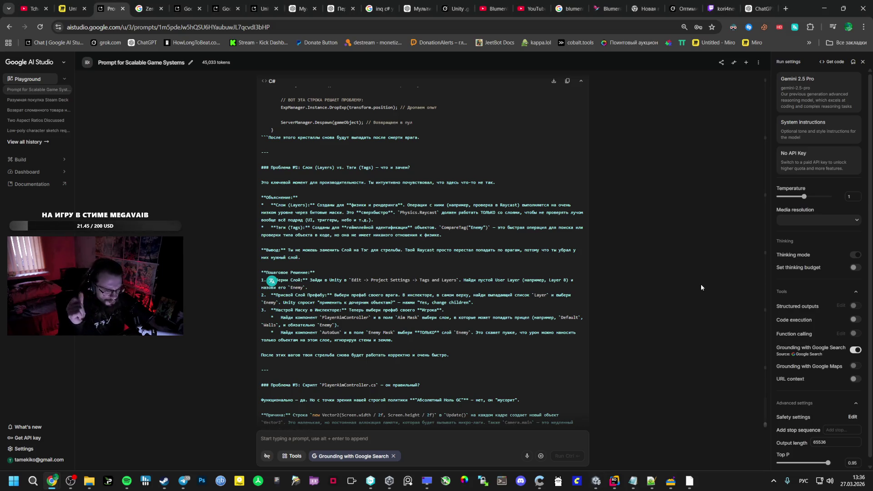
pyautogui.hotkey('alt', 'Tab')
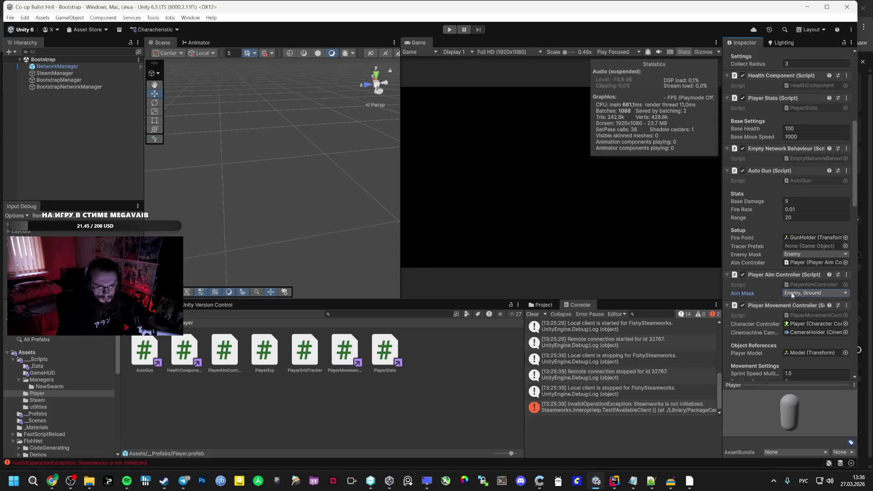
# Step: Copy Gemini's rewritten PlayerAimController code from the AI Studio chat
pyautogui.hotkey('alt', 'Tab')
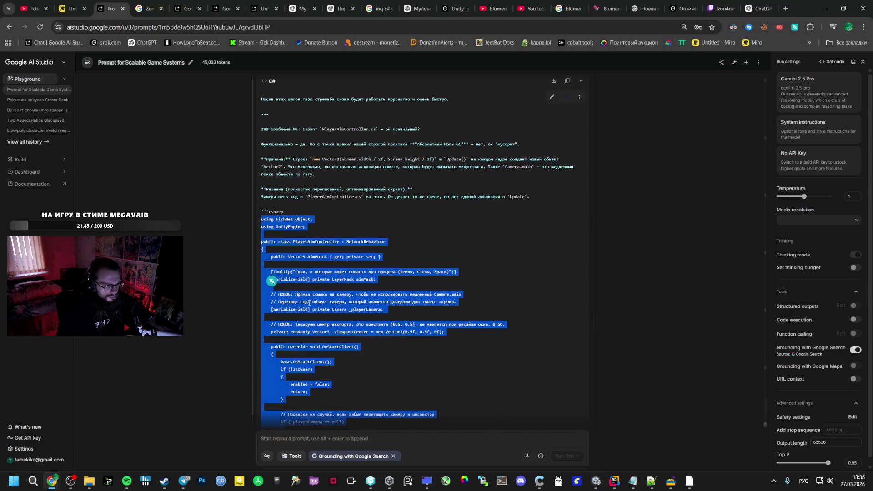
pyautogui.rightClick(293, 227)
pyautogui.click(321, 235)
pyautogui.scroll(-5, 328, 280)
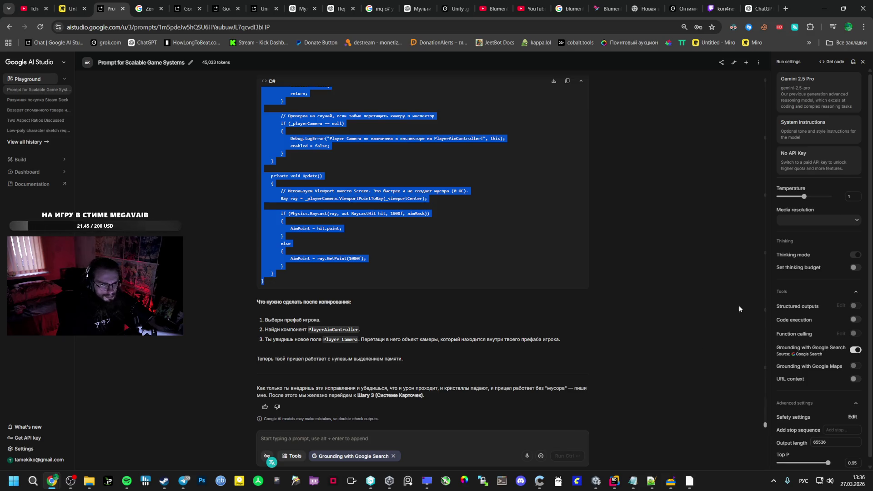
# Step: Overwrite PlayerAimController.cs in Rider with the pasted viewport-based aiming code and let Unity recompile
pyautogui.click(614, 480)
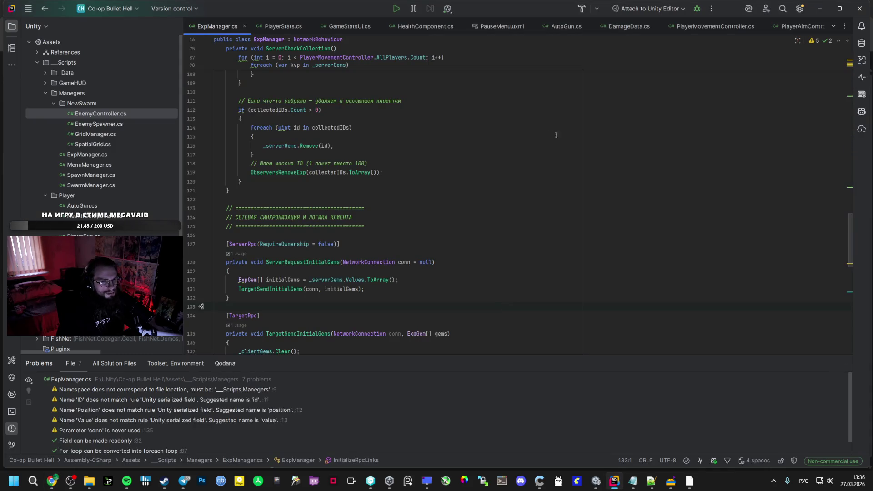
pyautogui.click(787, 29)
pyautogui.click(518, 270)
pyautogui.hotkey('ctrl', 'a')
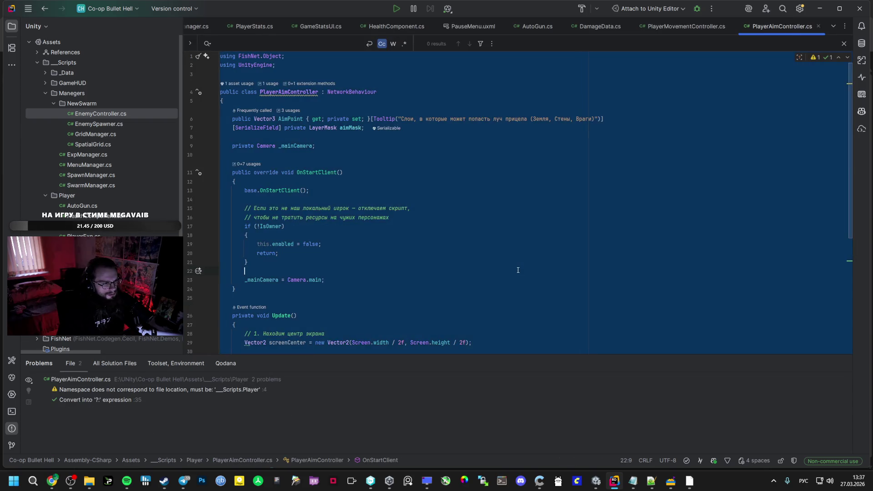
pyautogui.hotkey('ctrl', 'v')
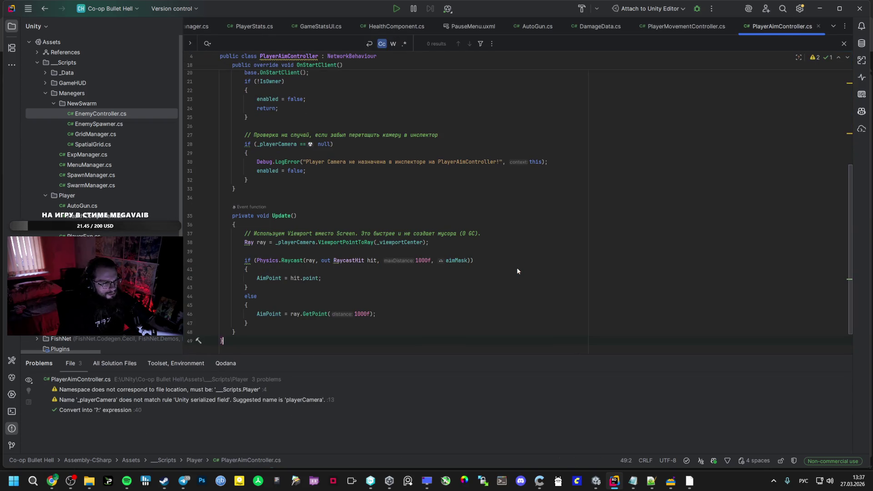
pyautogui.scroll(10, 517, 260)
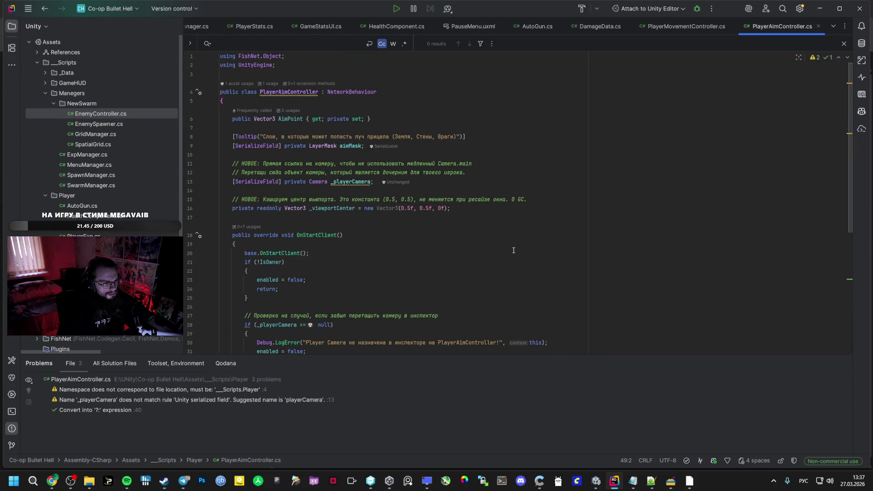
pyautogui.hotkey('alt', 'Tab')
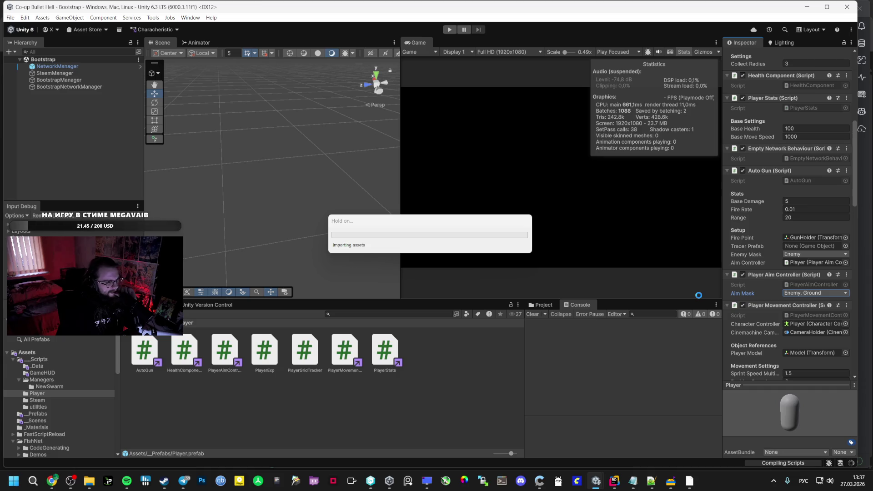
pyautogui.moveTo(52, 481)
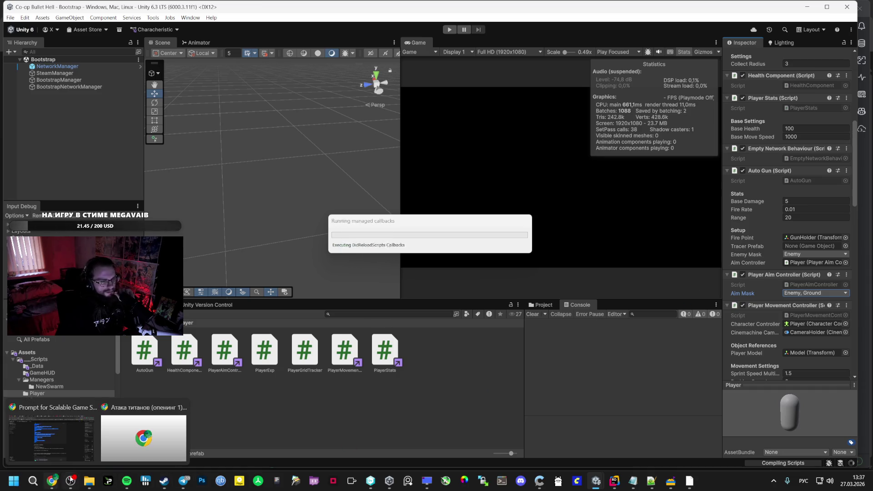
pyautogui.scroll(-3, 792, 320)
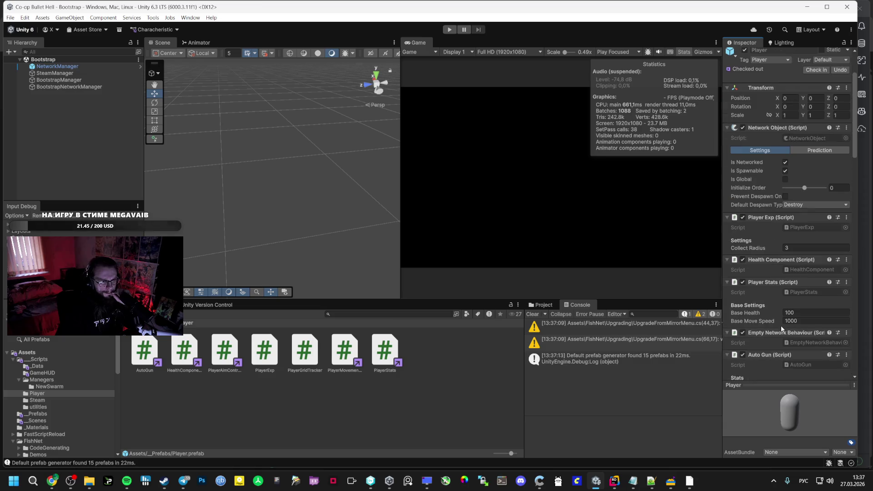
pyautogui.scroll(-3, 792, 320)
# Step: Give the Player prefab Base Move Speed 5, Auto Gun Fire Rate 0.1 and Base Damage 10
pyautogui.click(811, 275)
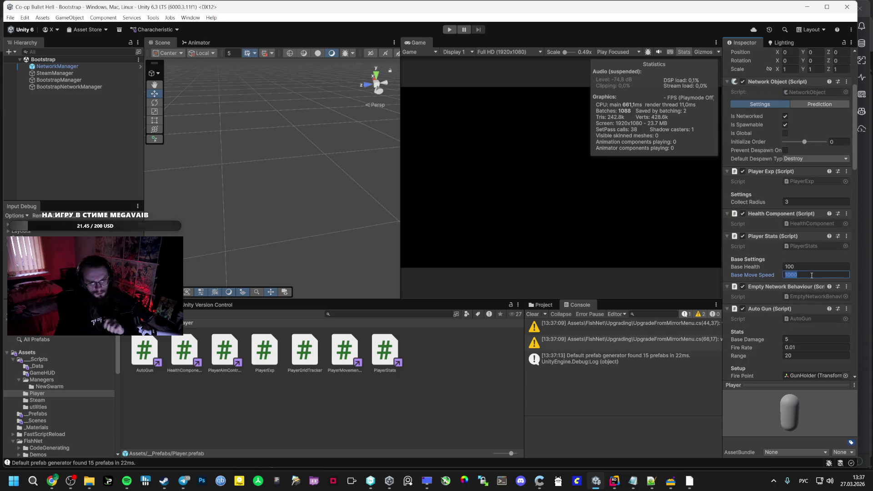
pyautogui.write('5')
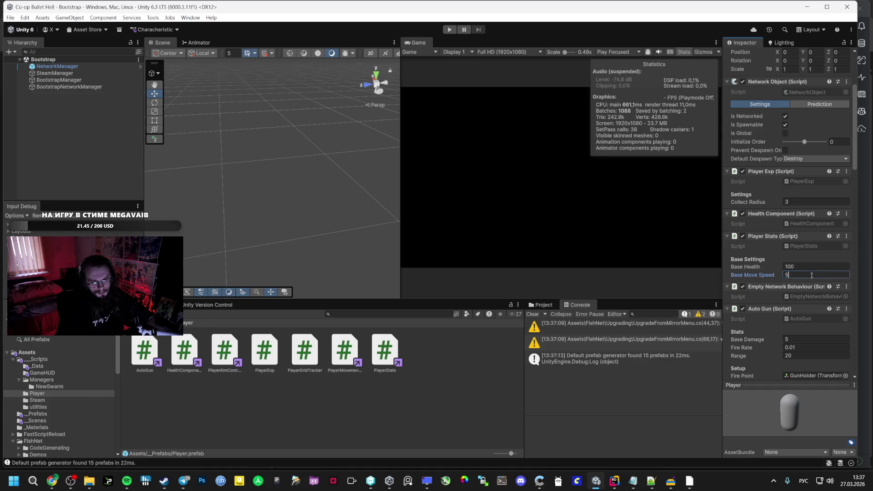
pyautogui.write('10')
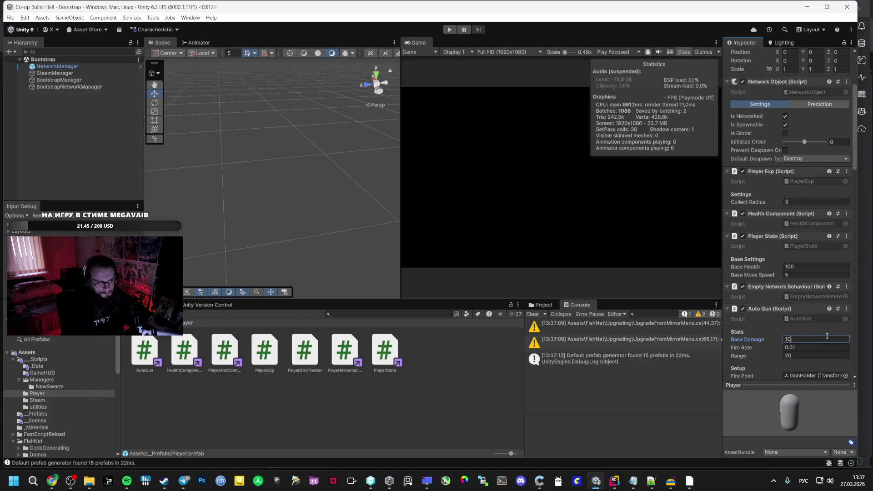
pyautogui.press('BackSpace')
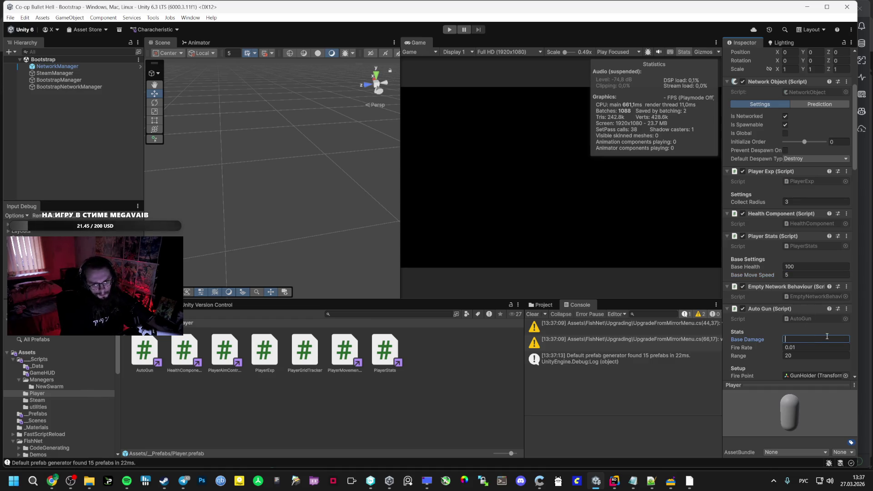
pyautogui.write('0')
pyautogui.click(815, 347)
pyautogui.write('0.1')
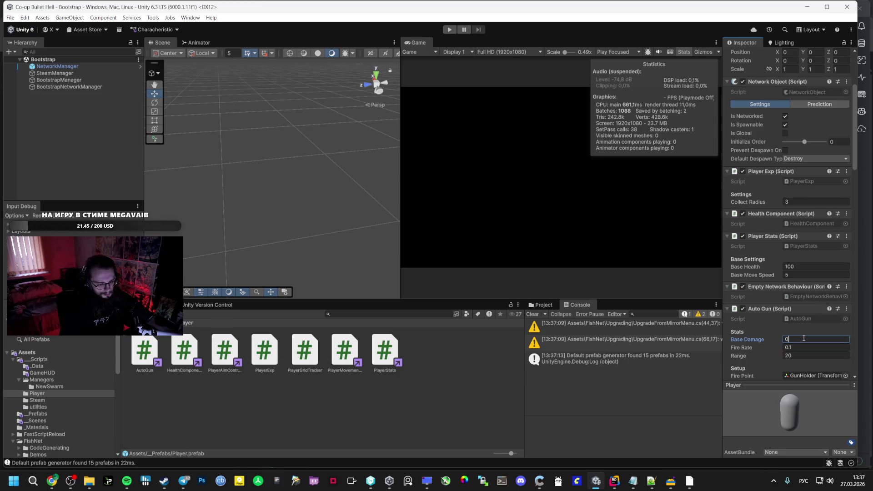
pyautogui.press('BackSpace')
pyautogui.press('BackSpace')
pyautogui.press('BackSpace')
pyautogui.write('5')
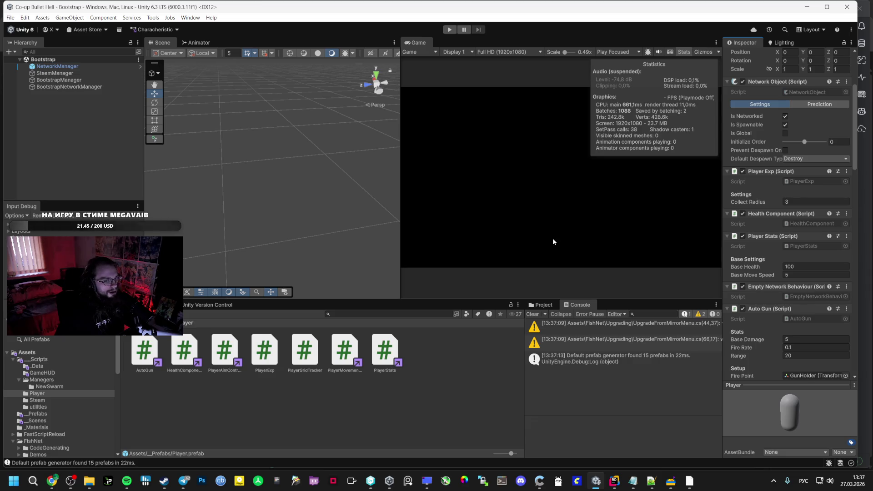
pyautogui.click(789, 339)
pyautogui.write('10')
pyautogui.press('Return')
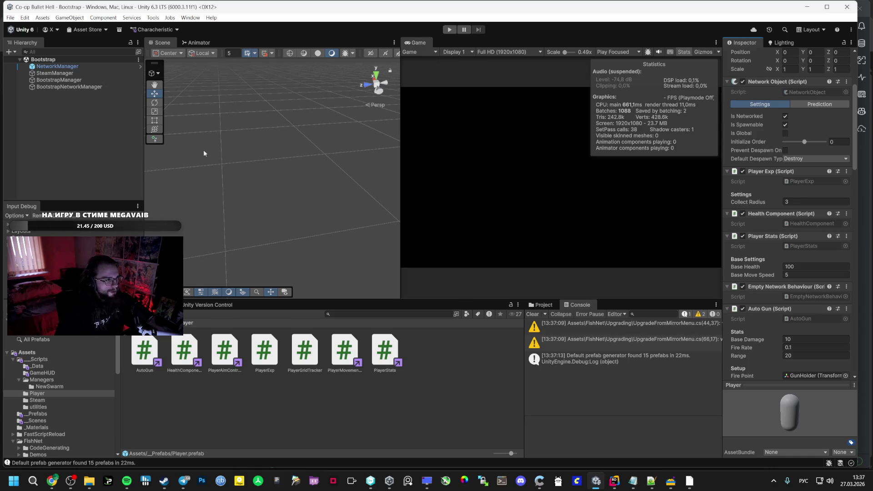
# Step: Glance at the AI Studio chat, then start the game in Play mode from the Unity editor
pyautogui.click(52, 481)
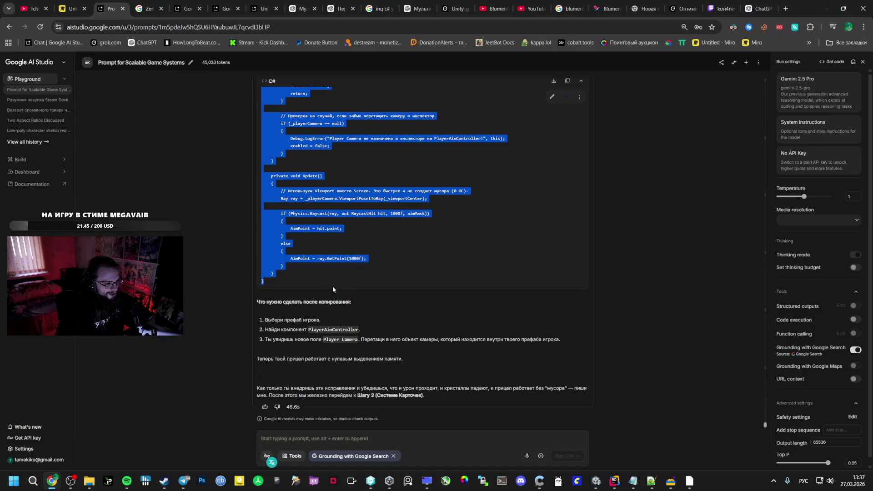
pyautogui.scroll(5, 332, 286)
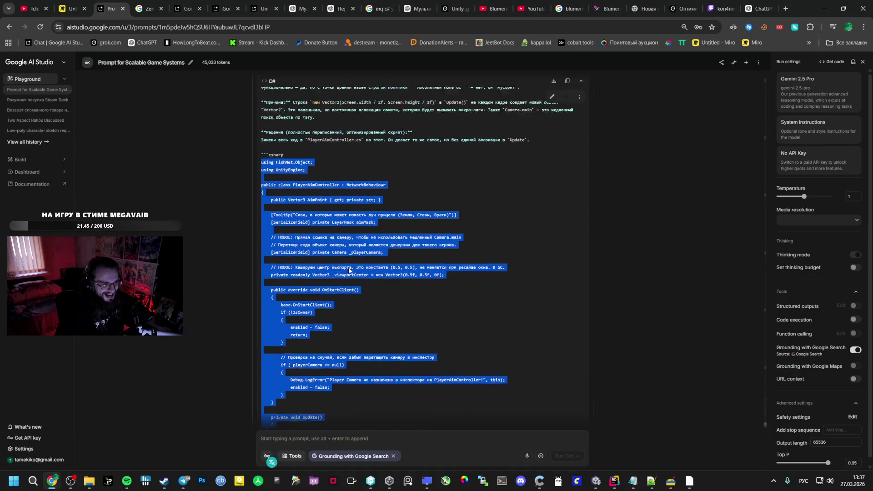
pyautogui.scroll(4, 343, 277)
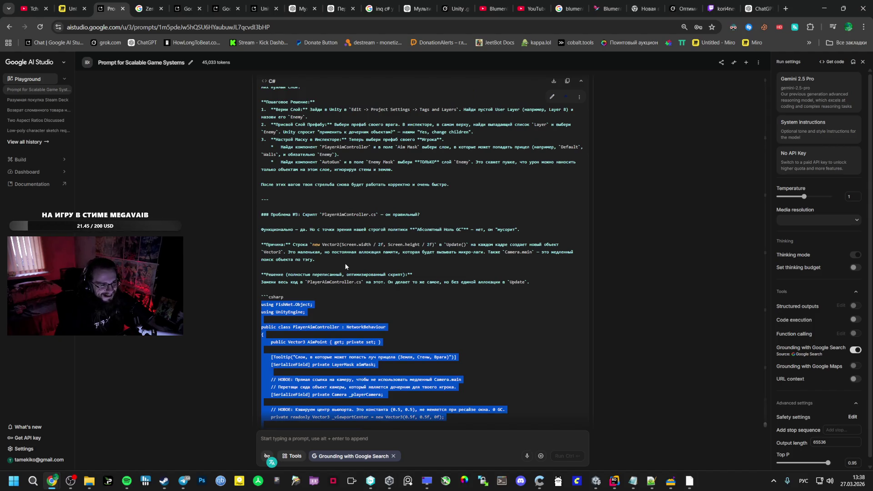
pyautogui.hotkey('alt', 'Tab')
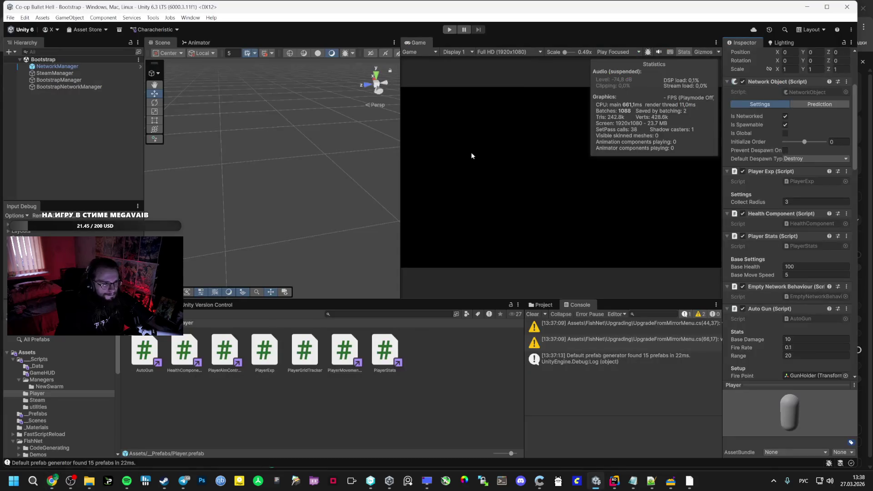
pyautogui.click(450, 30)
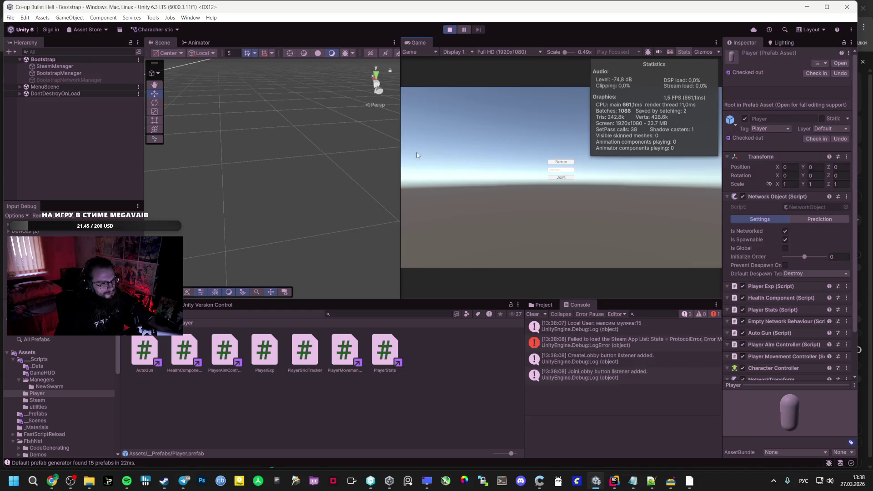
# Step: Play a Vestibule round with the Game view maximized, pausing and checking the Player Stats panel
pyautogui.doubleClick(416, 42)
pyautogui.click(452, 226)
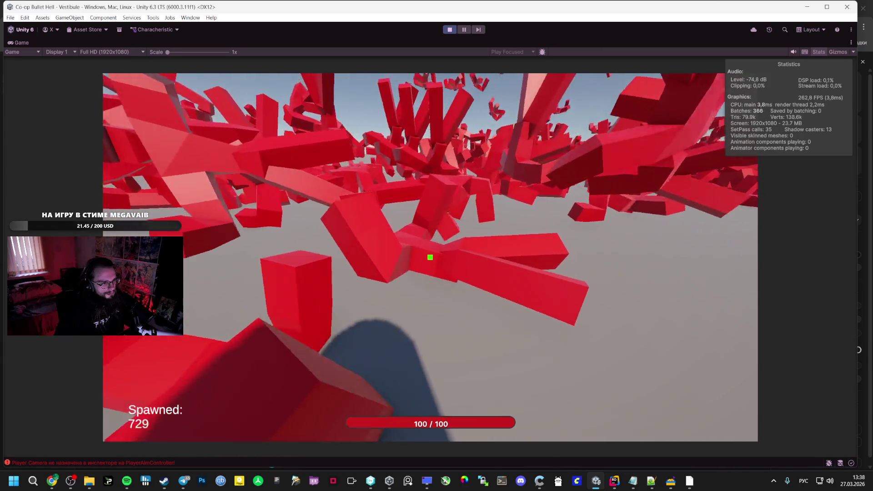
pyautogui.press('Escape')
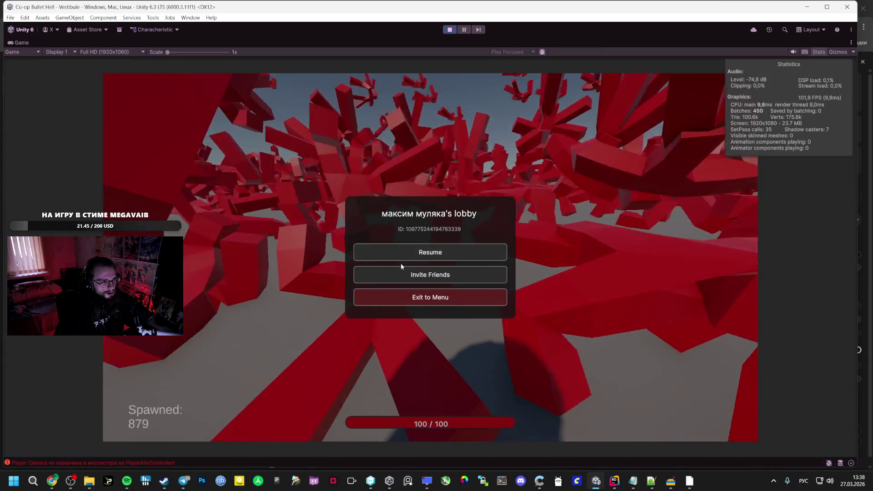
pyautogui.click(400, 259)
pyautogui.press('Tab')
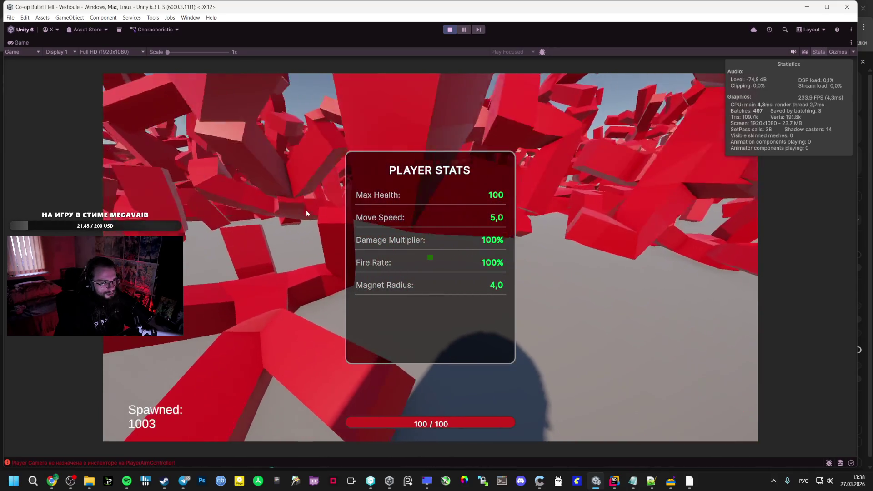
pyautogui.press('Escape')
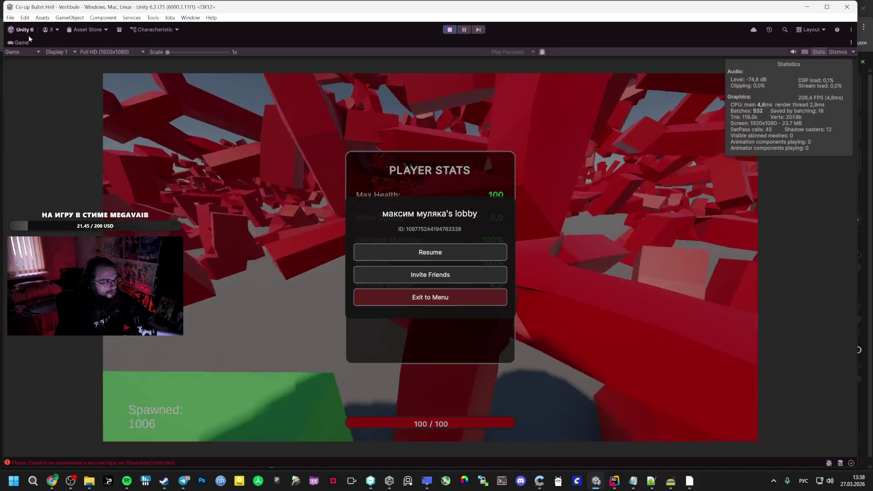
pyautogui.doubleClick(19, 42)
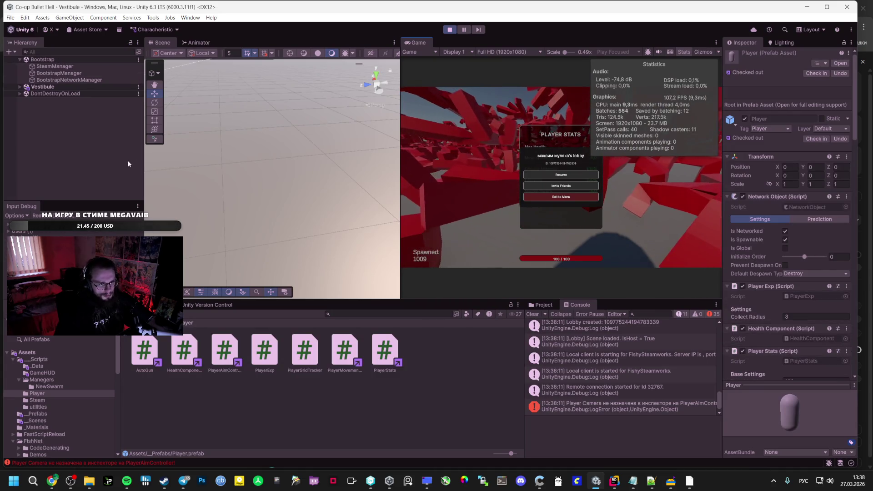
# Step: Inspect the unassigned Player Camera console error in the Vestibule scene and stop the play test
pyautogui.click(26, 86)
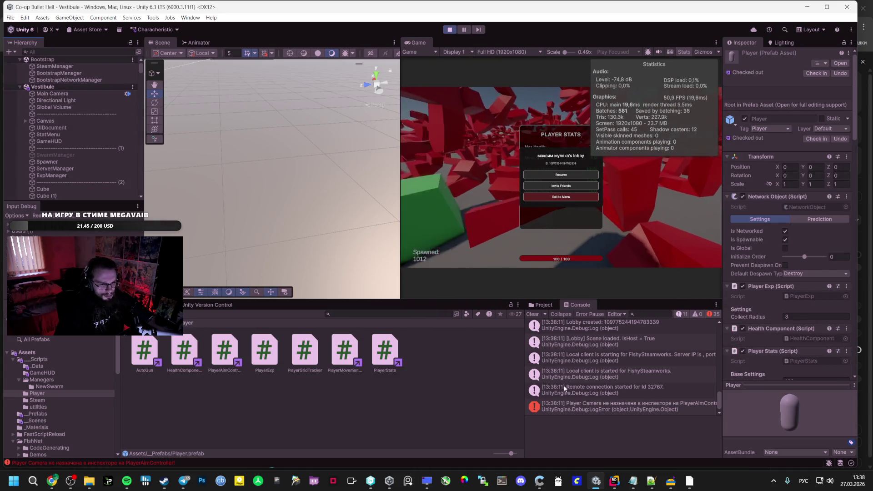
pyautogui.click(614, 403)
pyautogui.click(449, 30)
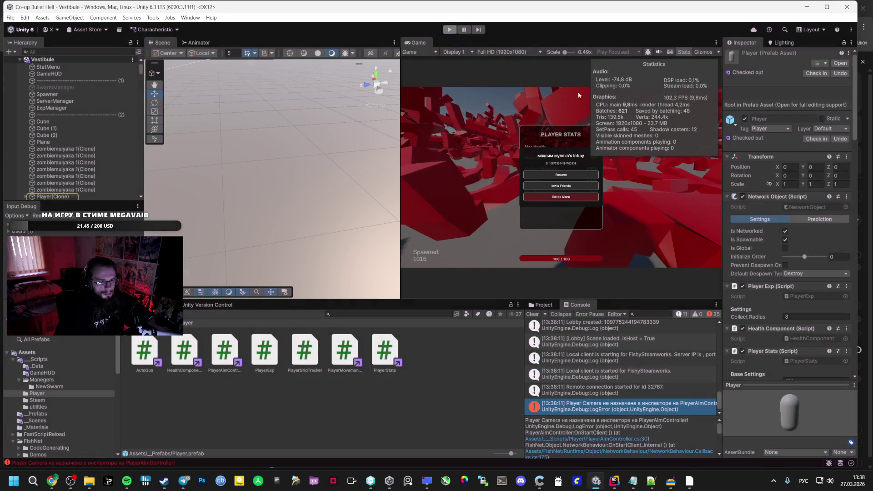
pyautogui.scroll(-5, 788, 273)
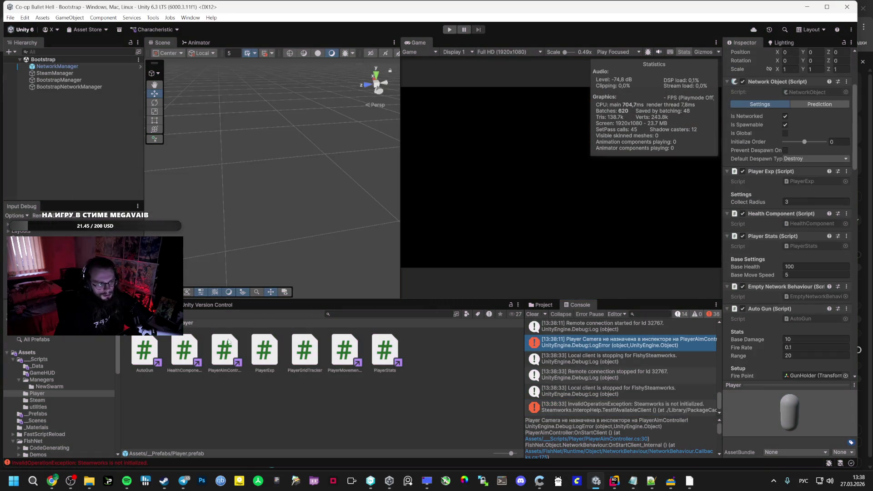
# Step: Open the Player prefab from _Prefabs and find no camera available for its Player Camera reference
pyautogui.click(37, 414)
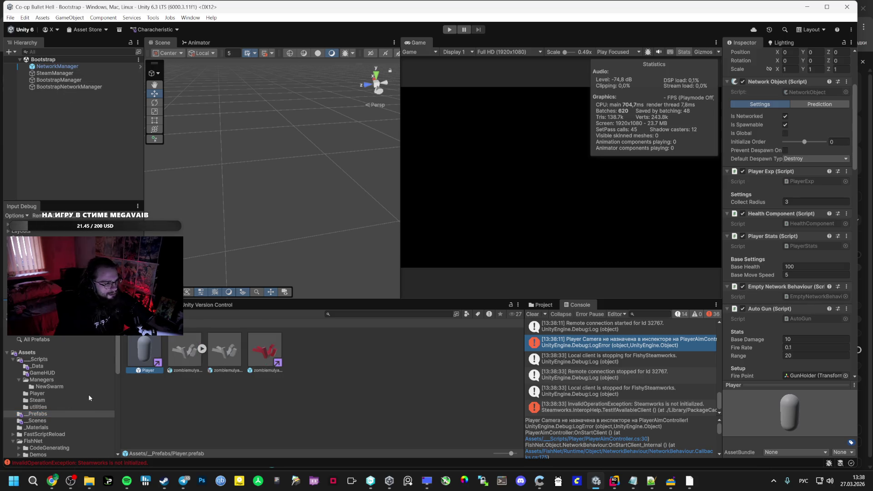
pyautogui.doubleClick(151, 355)
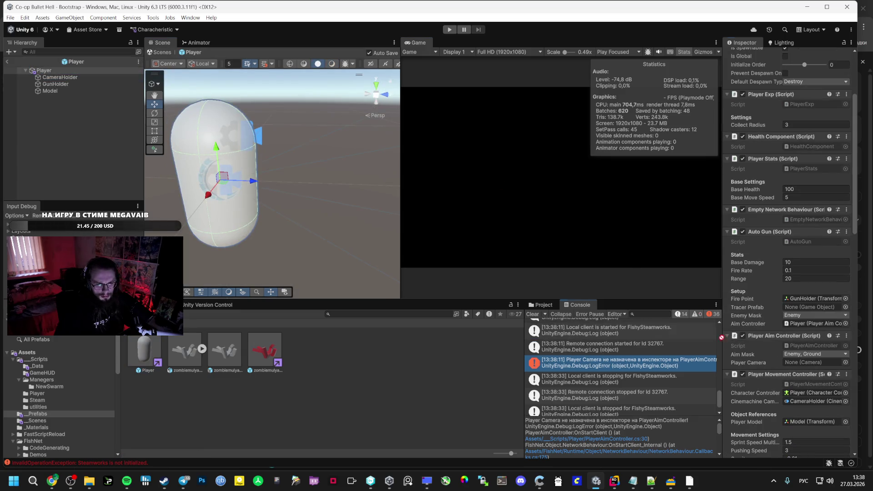
pyautogui.click(846, 363)
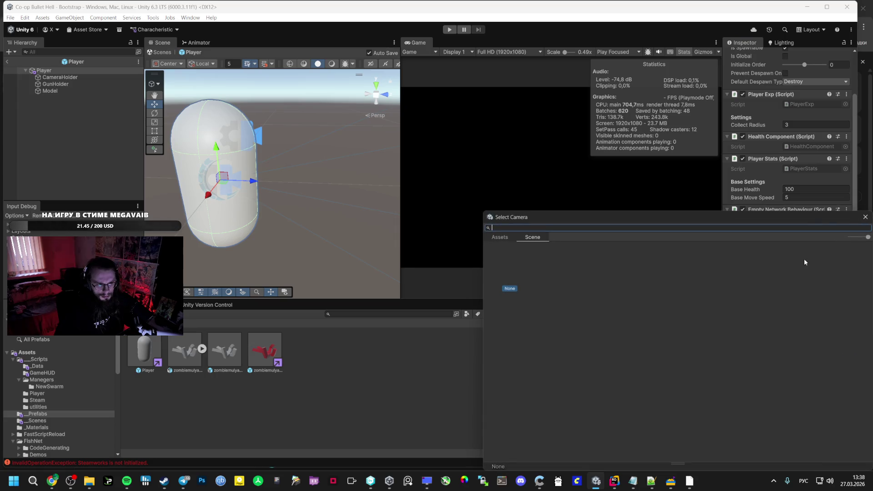
pyautogui.click(865, 217)
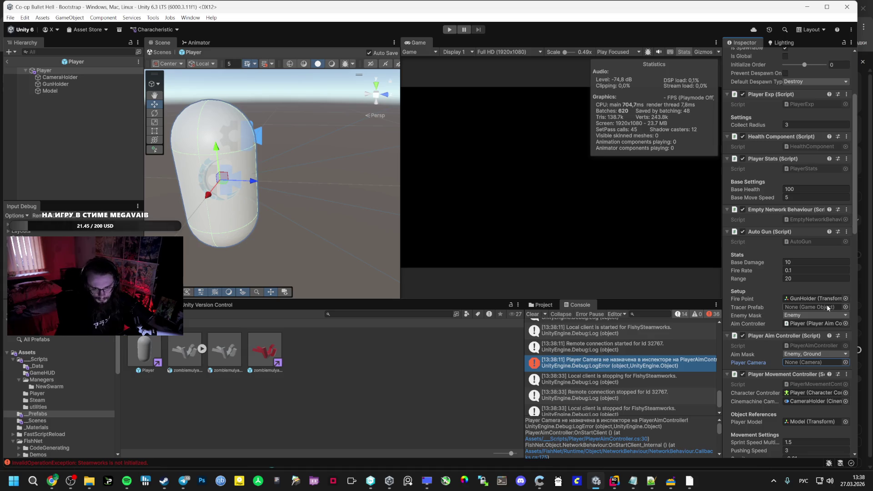
pyautogui.click(37, 420)
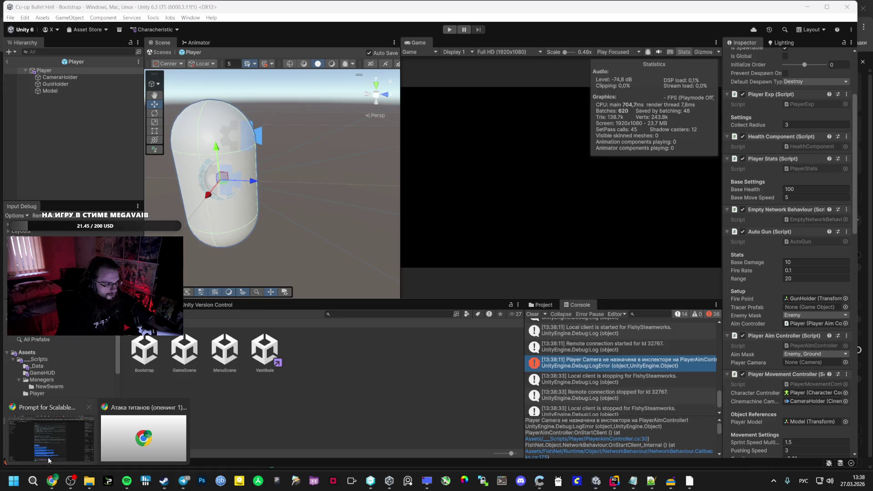
# Step: Ask Gemini how to handle a Cinemachine camera living in the scene rather than the Player prefab
pyautogui.click(52, 481)
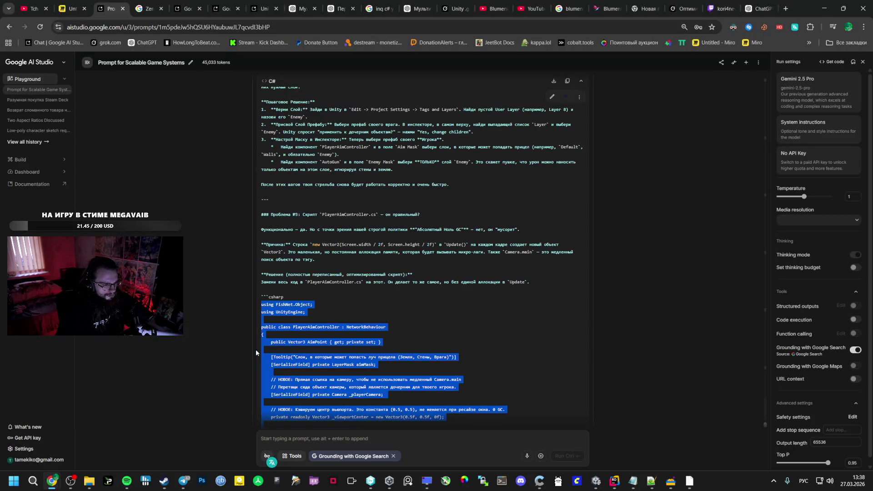
pyautogui.scroll(-3, 256, 349)
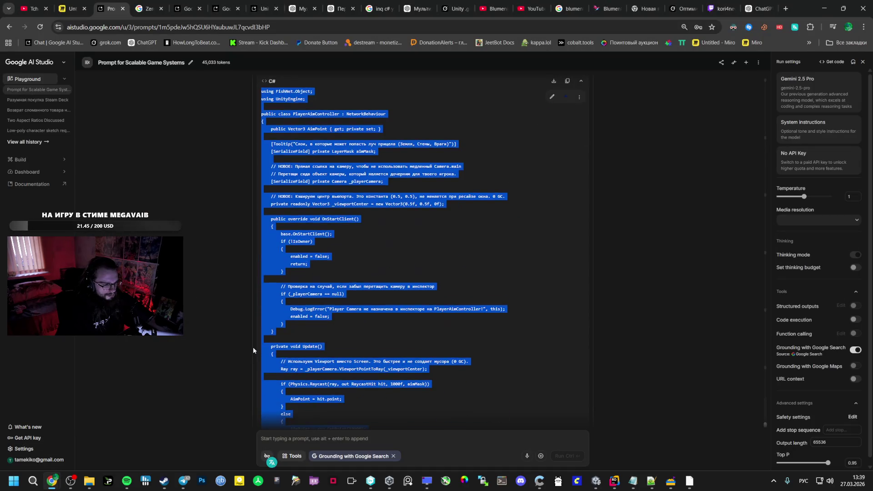
pyautogui.scroll(2, 253, 348)
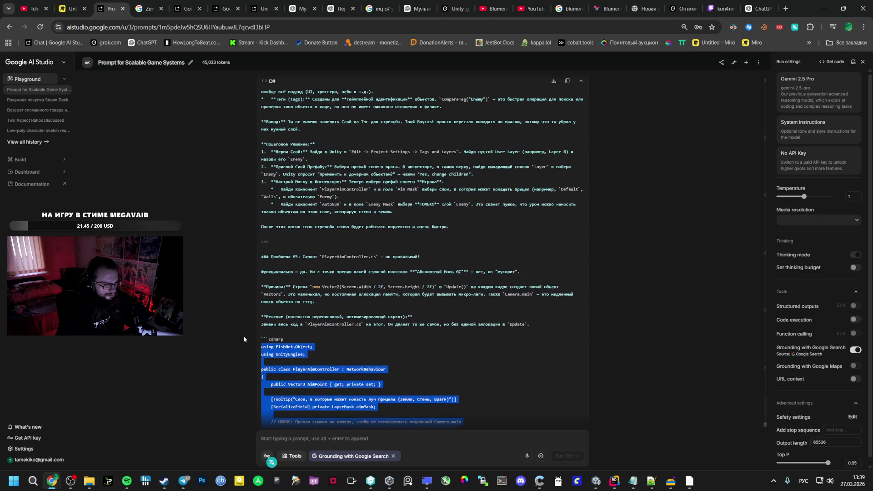
pyautogui.scroll(-5, 245, 335)
pyautogui.scroll(-4, 244, 336)
pyautogui.click(310, 438)
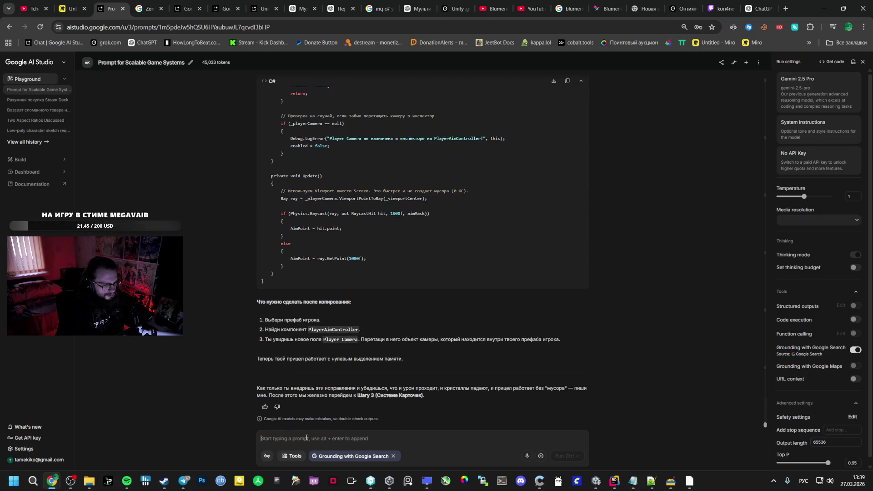
pyautogui.write('А если каме')
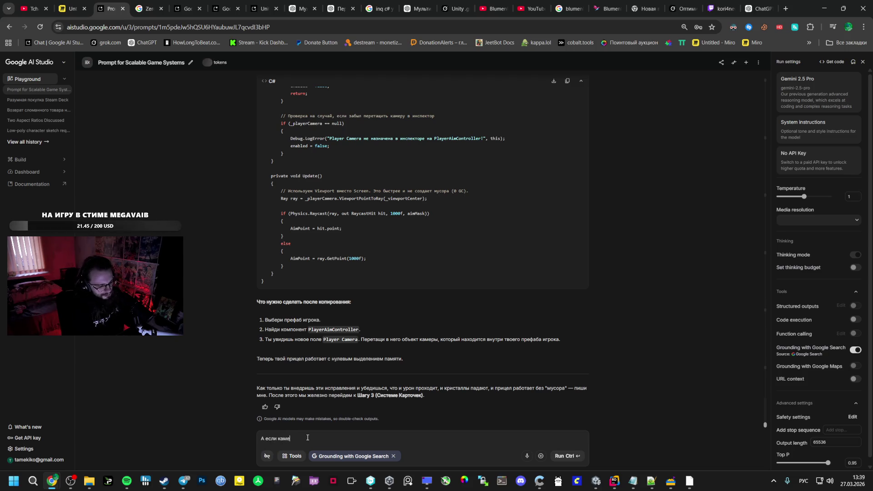
pyautogui.write('ру я юзаю')
pyautogui.write(' cinemachine')
pyautogui.write(' и она на')
pyautogui.write(' сцен')
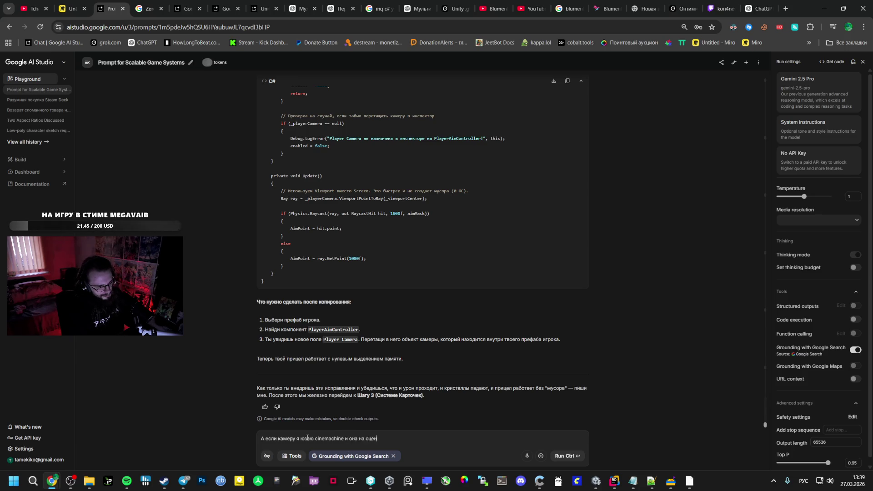
pyautogui.write('е, а не в п')
pyautogui.write('рефабе?')
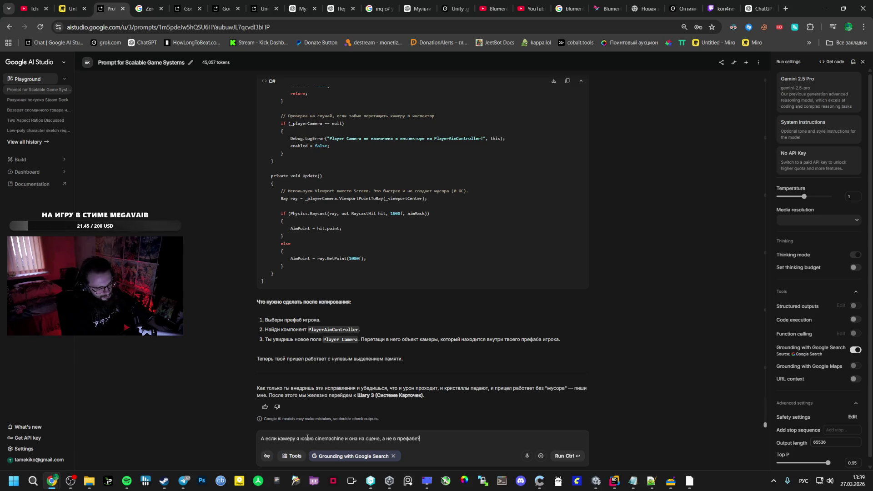
pyautogui.write(' как')
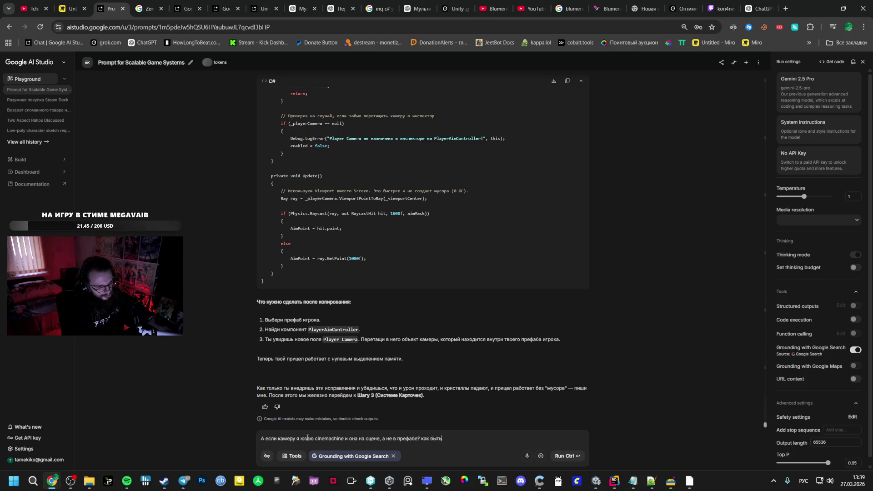
pyautogui.write(' быть')
pyautogui.hotkey('ctrl', 'Return')
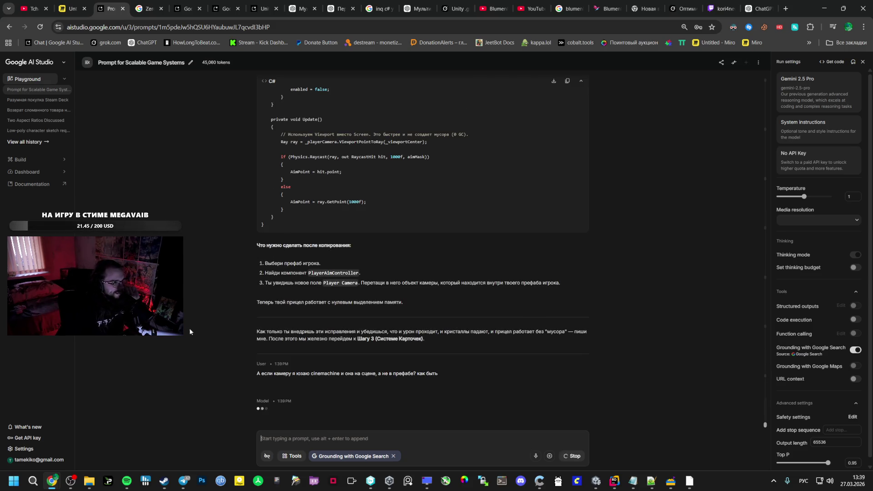
# Step: Skip Spotify ahead from Sunburn past Circo Loco so Easy On Me plays
pyautogui.click(128, 481)
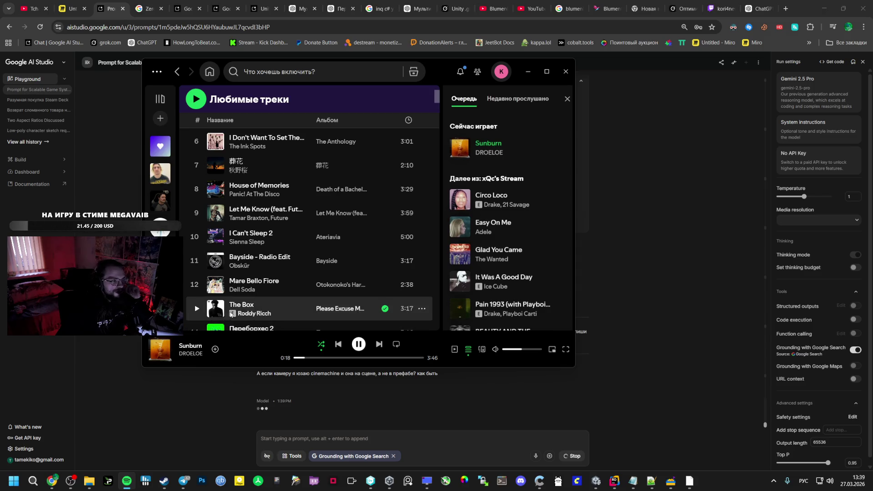
pyautogui.scroll(-4, 218, 306)
pyautogui.scroll(-3, 240, 288)
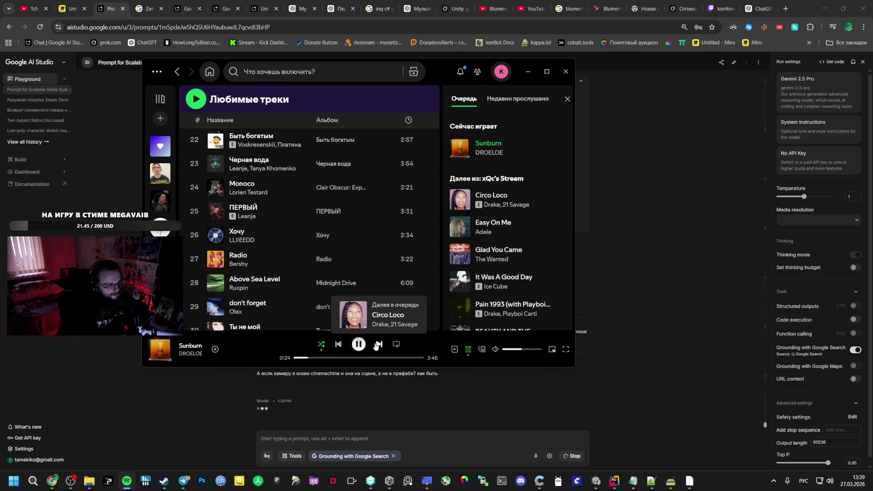
pyautogui.click(375, 345)
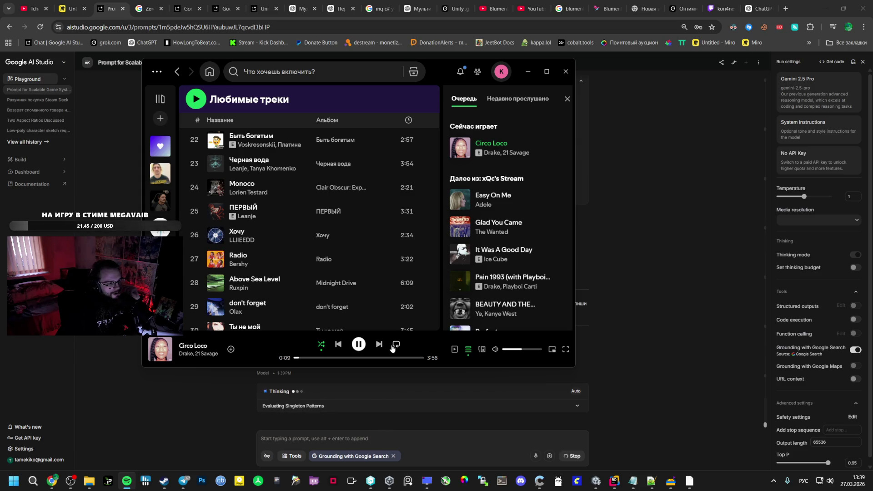
pyautogui.click(380, 344)
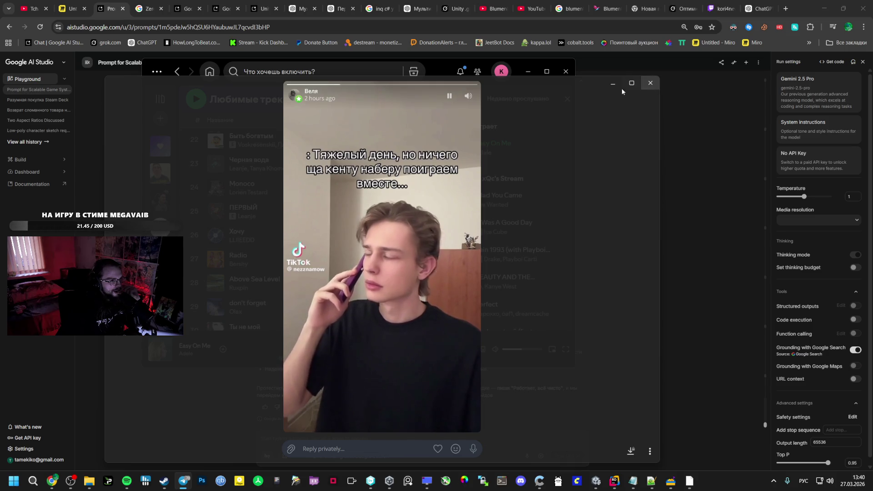
# Step: Close the Telegram viewers and minimize Telegram and Spotify to reveal the AI Studio chat
pyautogui.click(649, 82)
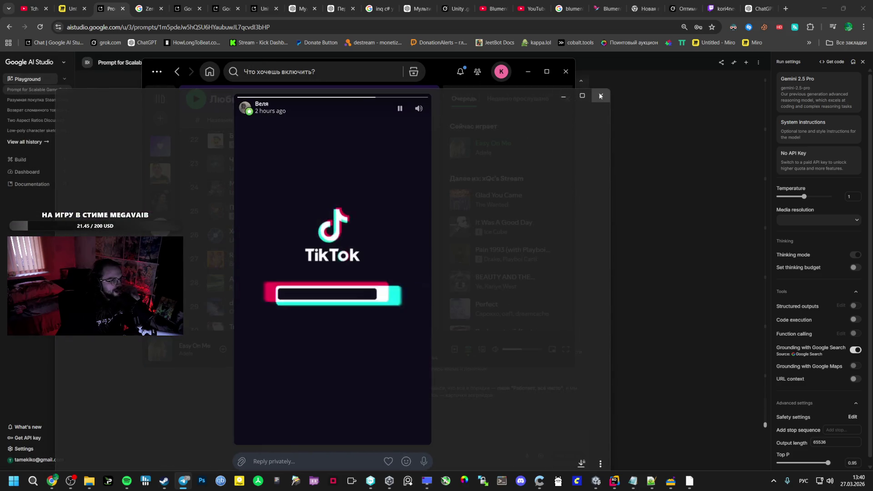
pyautogui.click(601, 96)
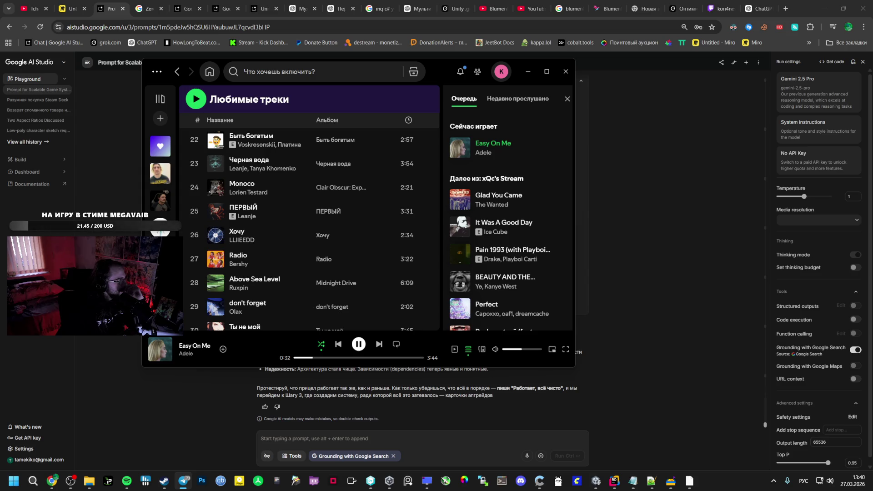
pyautogui.moveTo(198, 68); pyautogui.dragTo(360, 71)
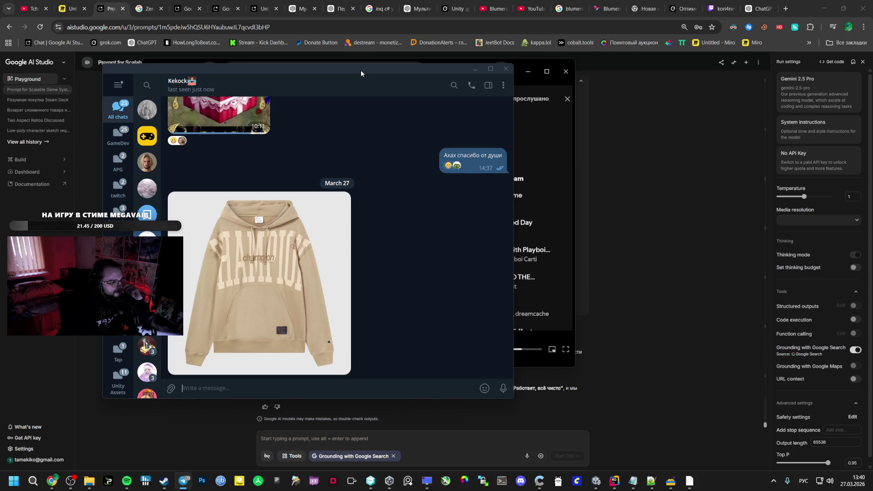
pyautogui.moveTo(360, 70); pyautogui.dragTo(268, 79)
pyautogui.press('super+Down')
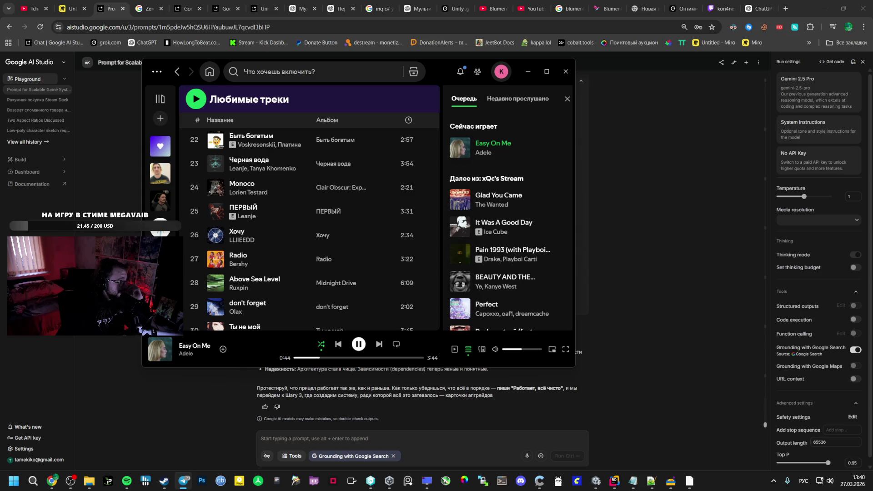
pyautogui.press('super+Down')
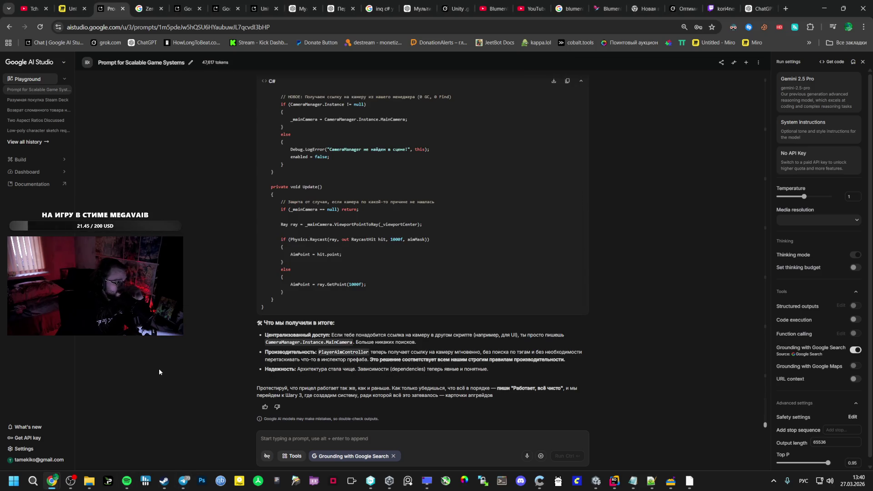
pyautogui.scroll(5, 373, 277)
pyautogui.scroll(3, 379, 280)
pyautogui.scroll(4, 379, 281)
pyautogui.scroll(3, 383, 281)
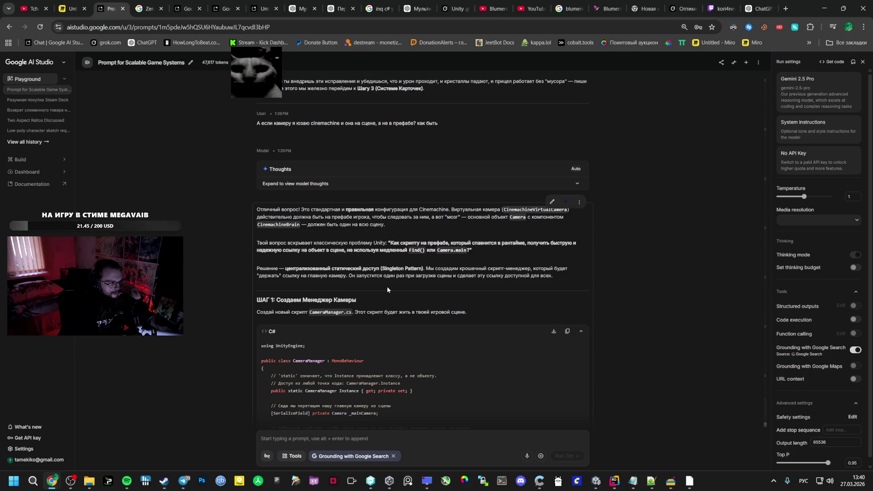
pyautogui.scroll(-2, 387, 287)
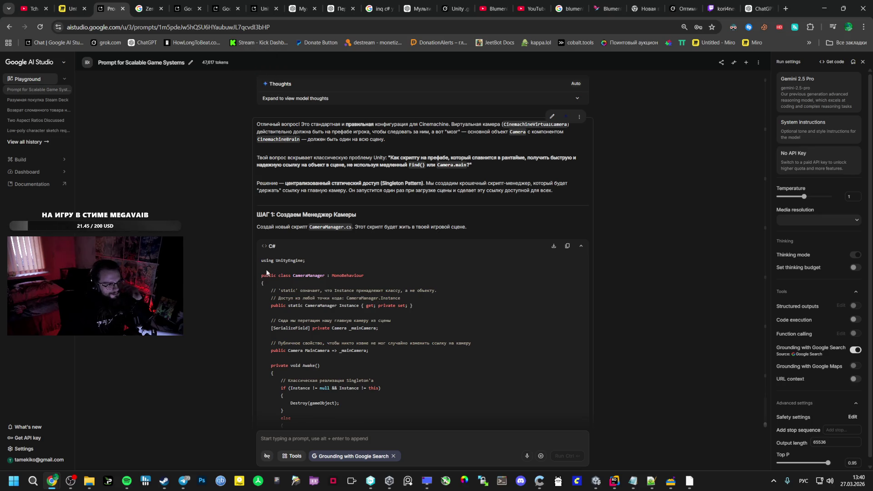
# Step: Select the CameraManager.cs script name in Gemini's step 1 and bring up Unity
pyautogui.doubleClick(329, 227)
pyautogui.hotkey('ctrl', 'c')
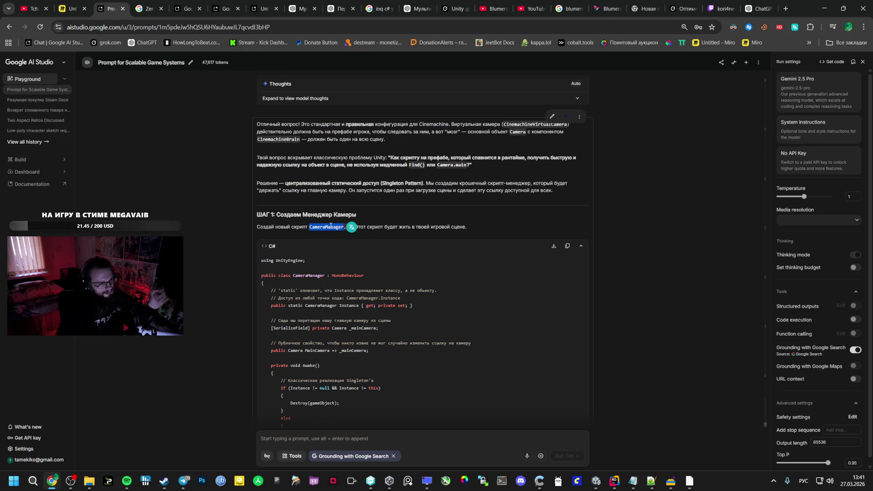
pyautogui.hotkey('alt', 'Tab')
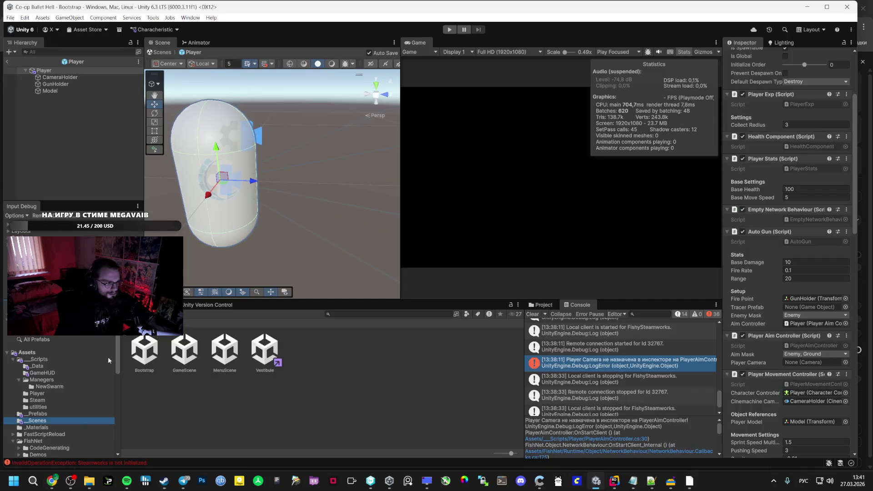
# Step: Create a new C# script named CameraManager in the Manegers folder and open it in Rider
pyautogui.click(42, 381)
pyautogui.rightClick(193, 382)
pyautogui.moveTo(216, 154)
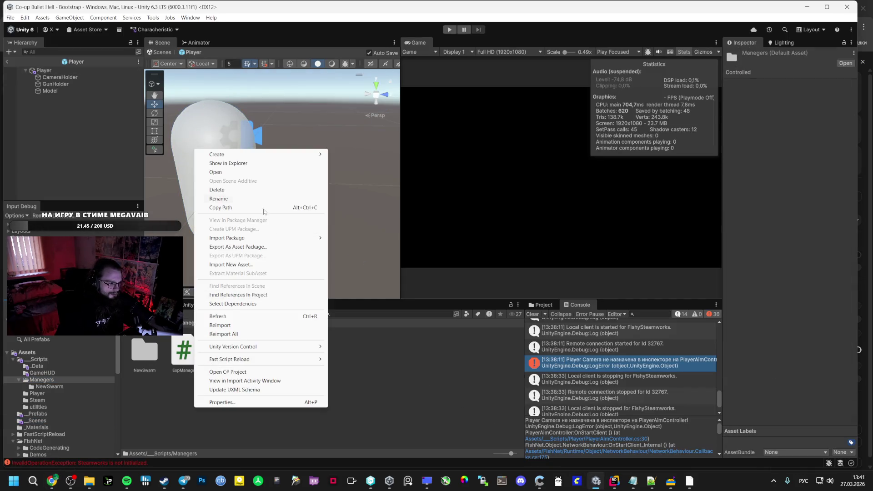
pyautogui.click(354, 172)
pyautogui.hotkey('ctrl', 'v')
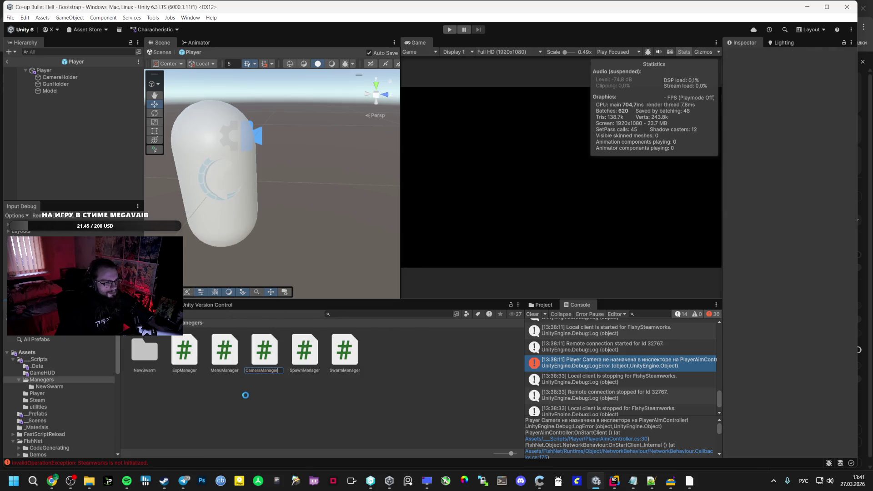
pyautogui.doubleClick(264, 351)
pyautogui.moveTo(53, 481)
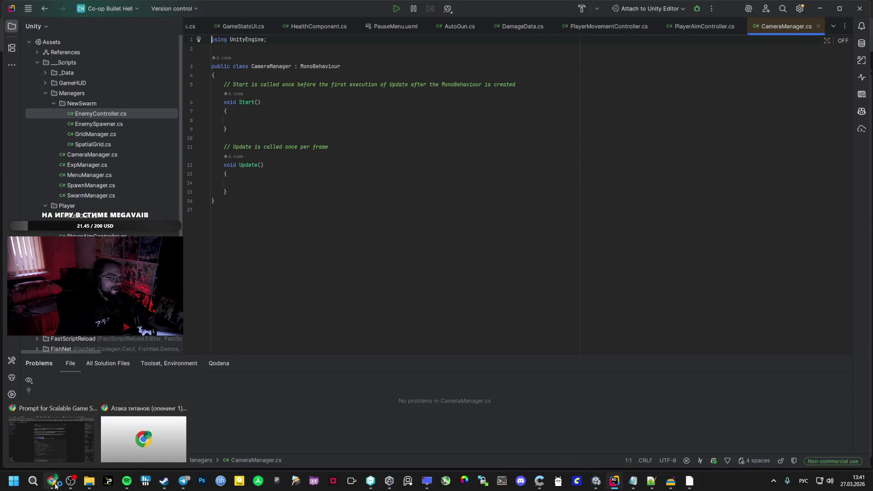
# Step: Replace the CameraManager template with the singleton camera manager code copied from the AI answer
pyautogui.click(51, 437)
pyautogui.moveTo(262, 275); pyautogui.dragTo(279, 293)
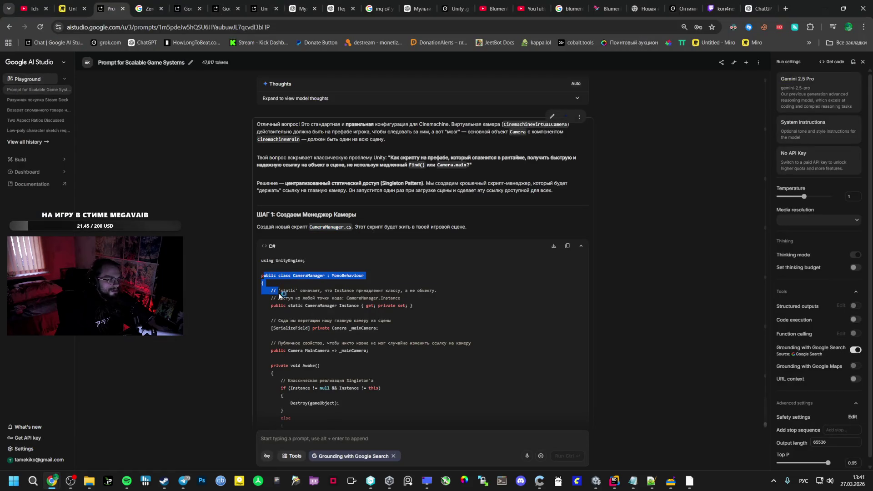
pyautogui.click(260, 265)
pyautogui.moveTo(261, 260); pyautogui.dragTo(328, 334)
pyautogui.scroll(-3, 328, 334)
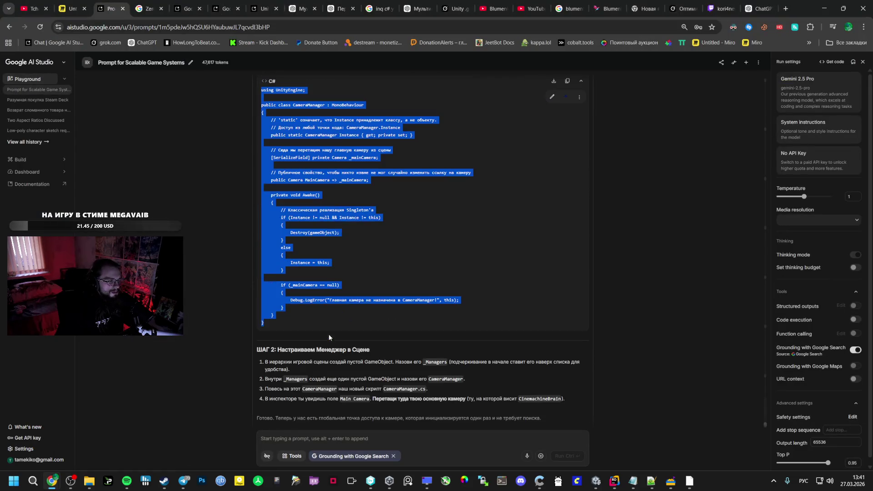
pyautogui.hotkey('ctrl', 'c')
pyautogui.hotkey('alt', 'Tab')
pyautogui.hotkey('ctrl', 'a')
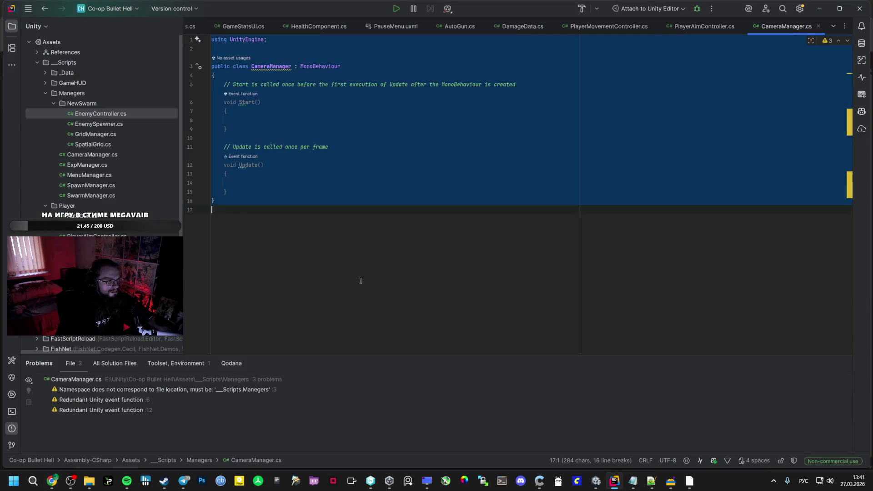
pyautogui.hotkey('ctrl', 'v')
pyautogui.hotkey('alt', 'Tab')
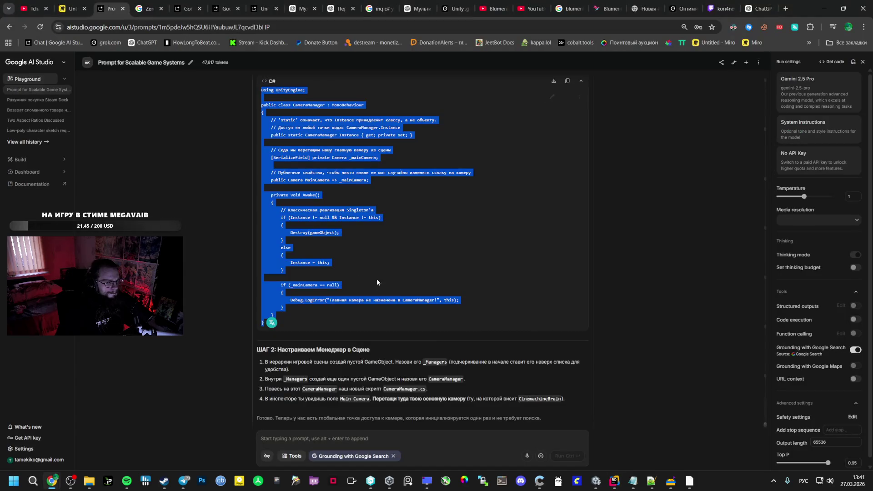
pyautogui.scroll(-2, 376, 278)
pyautogui.click(355, 313)
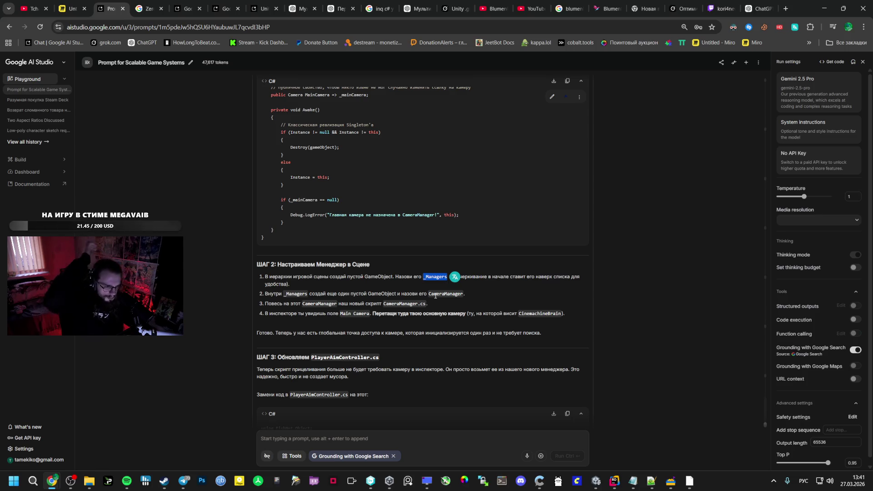
pyautogui.scroll(-1, 445, 341)
pyautogui.scroll(-1, 445, 340)
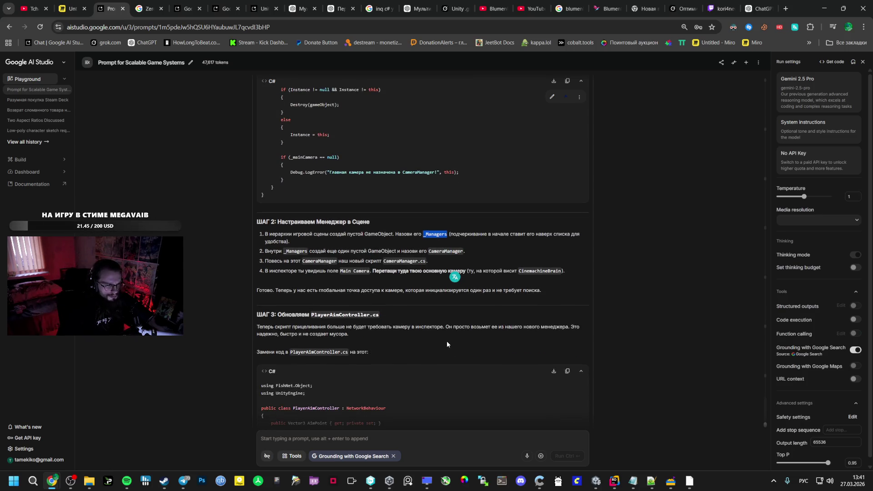
pyautogui.scroll(-3, 448, 340)
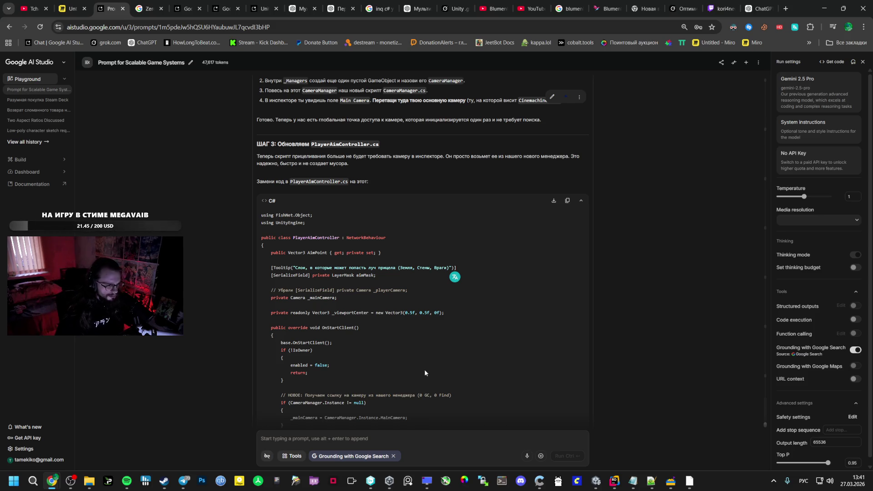
pyautogui.scroll(-1, 435, 374)
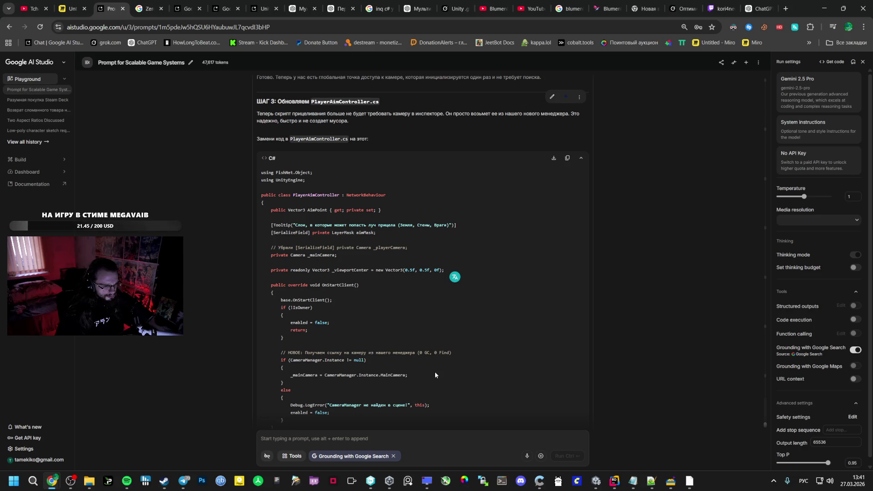
pyautogui.scroll(5, 456, 366)
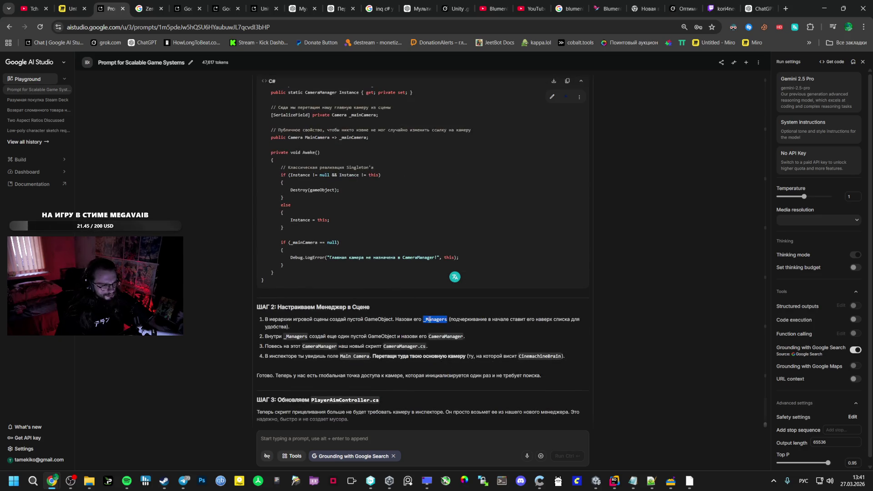
# Step: Open the Vestibule scene from the scenes folder in Unity
pyautogui.click(595, 482)
pyautogui.click(44, 414)
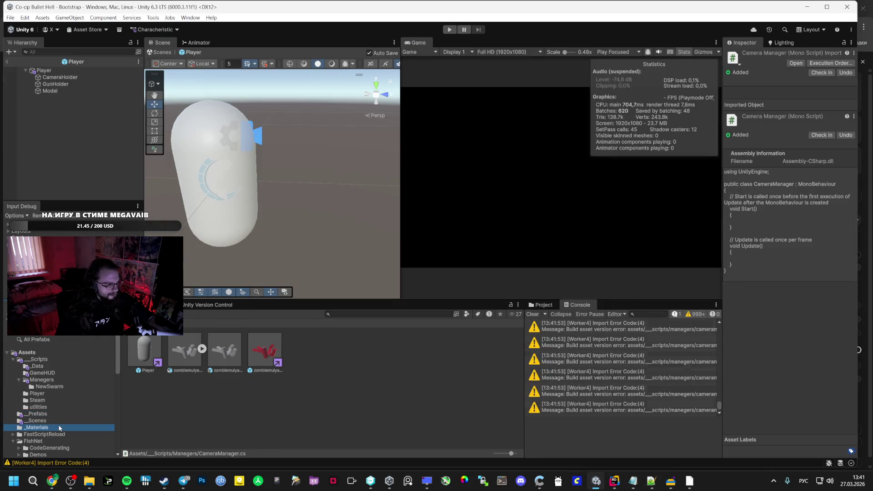
pyautogui.click(45, 421)
pyautogui.click(266, 352)
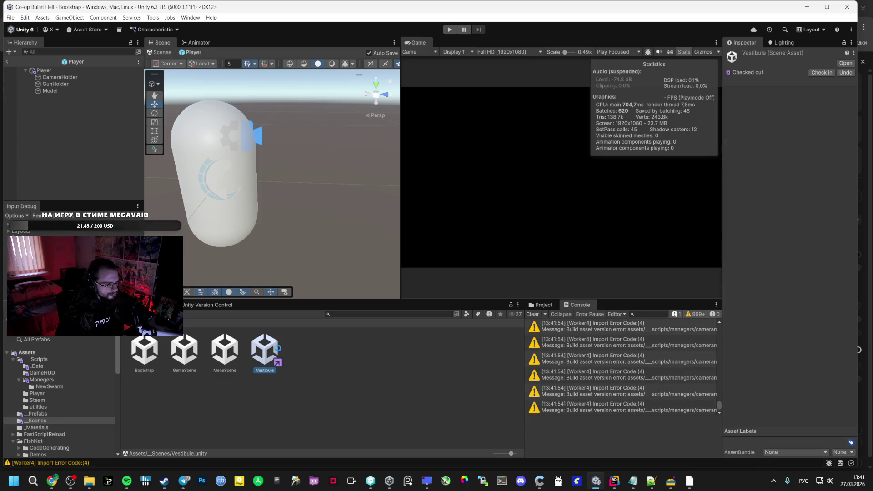
pyautogui.doubleClick(266, 350)
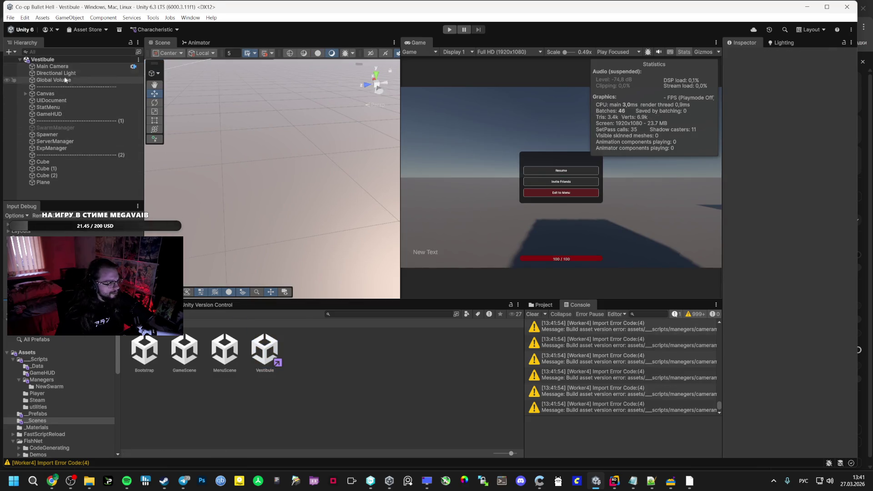
# Step: Add an empty _Managers object and move the four manager objects, SwarmManager through ExpManager, under it
pyautogui.rightClick(59, 188)
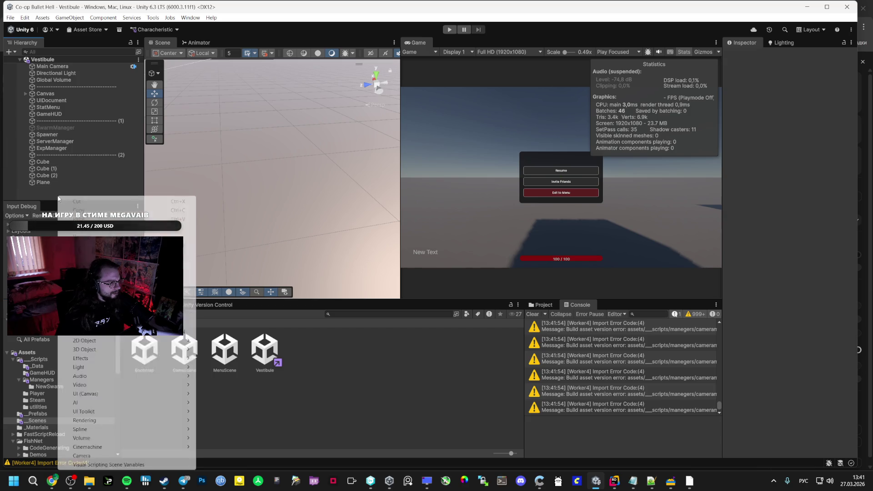
pyautogui.click(77, 336)
pyautogui.write('_Managers')
pyautogui.press('Return')
pyautogui.moveTo(63, 128); pyautogui.dragTo(63, 128)
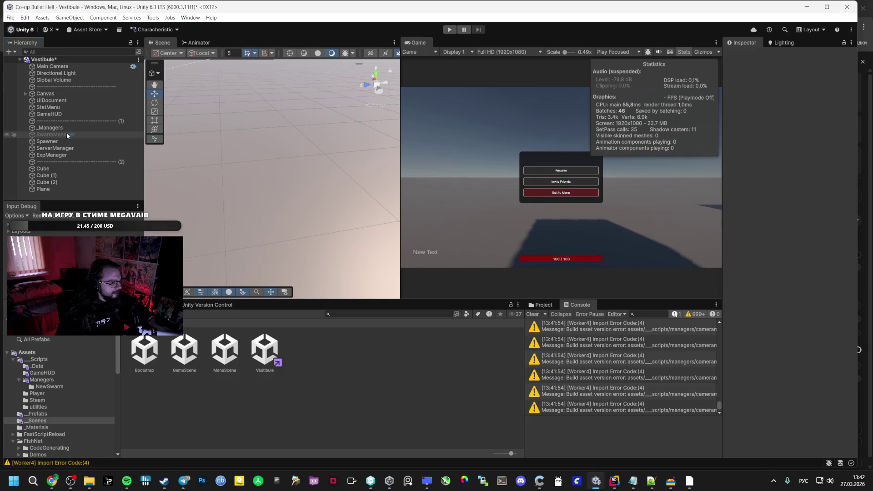
pyautogui.click(67, 135)
pyautogui.keyDown('shift'); pyautogui.click(55, 155); pyautogui.keyUp('shift')
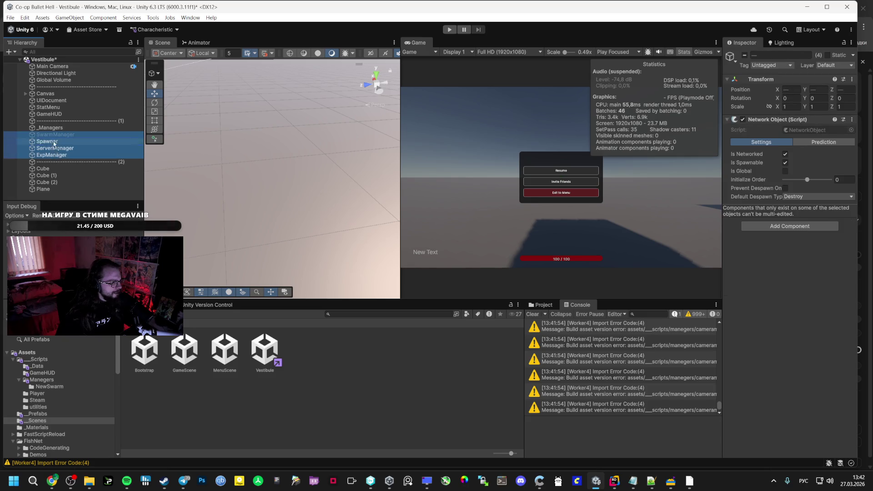
pyautogui.moveTo(53, 142); pyautogui.dragTo(48, 128)
# Step: Add an empty child named CameraManager under _Managers, then switch to the browser
pyautogui.click(33, 128)
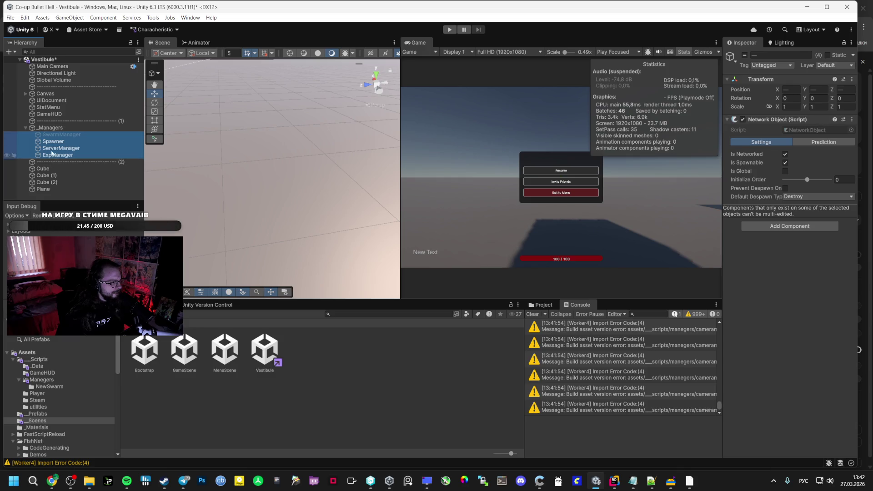
pyautogui.click(48, 129)
pyautogui.rightClick(54, 128)
pyautogui.click(89, 245)
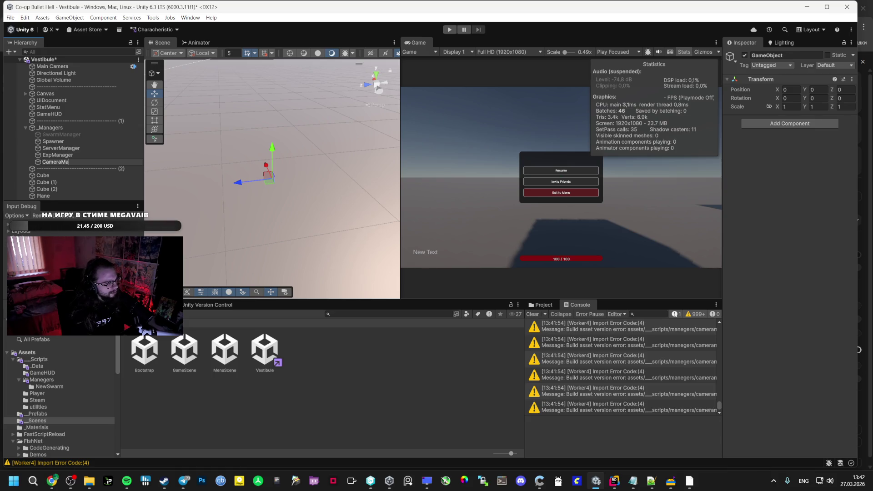
pyautogui.write('nager')
pyautogui.press('Return')
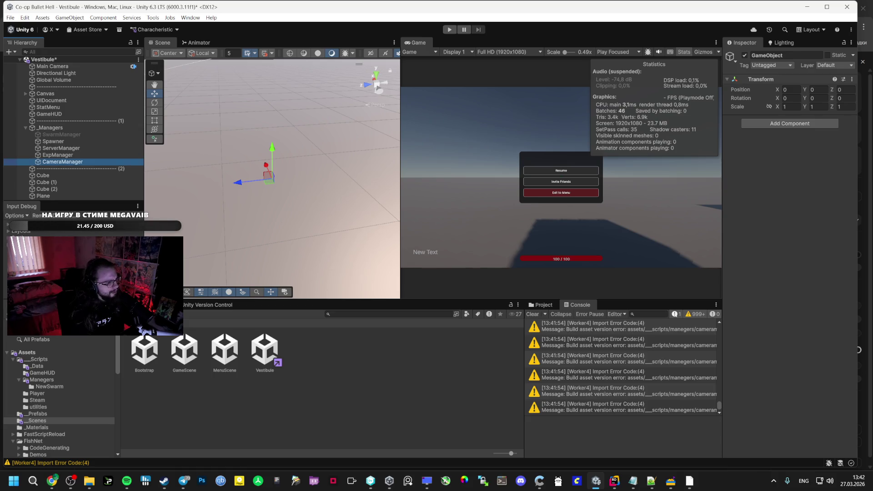
pyautogui.hotkey('alt', 'Tab')
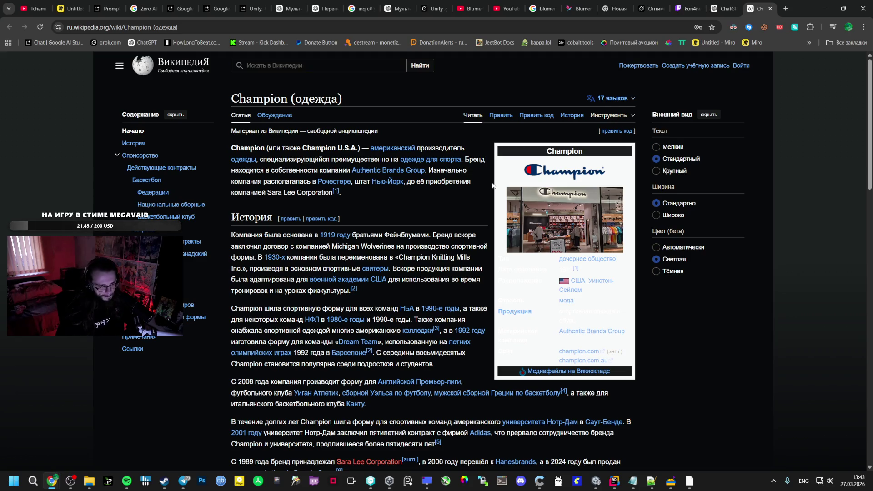
pyautogui.scroll(-3, 490, 184)
pyautogui.scroll(-2, 466, 192)
pyautogui.scroll(-1, 434, 210)
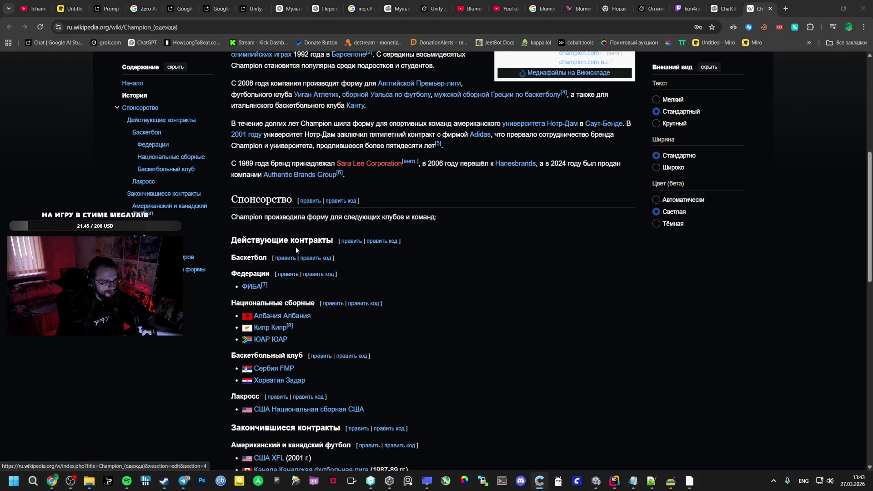
# Step: Read the Champion Wikipedia article's history and sponsorship sections, then bring up CameraManager.cs in Rider
pyautogui.hotkey('alt', 'Tab')
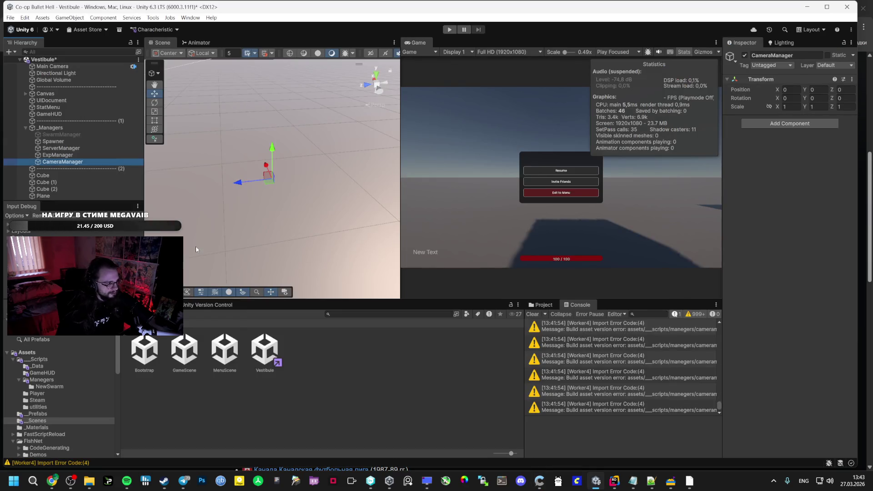
pyautogui.hotkey('alt', 'Tab')
pyautogui.scroll(-3, 293, 334)
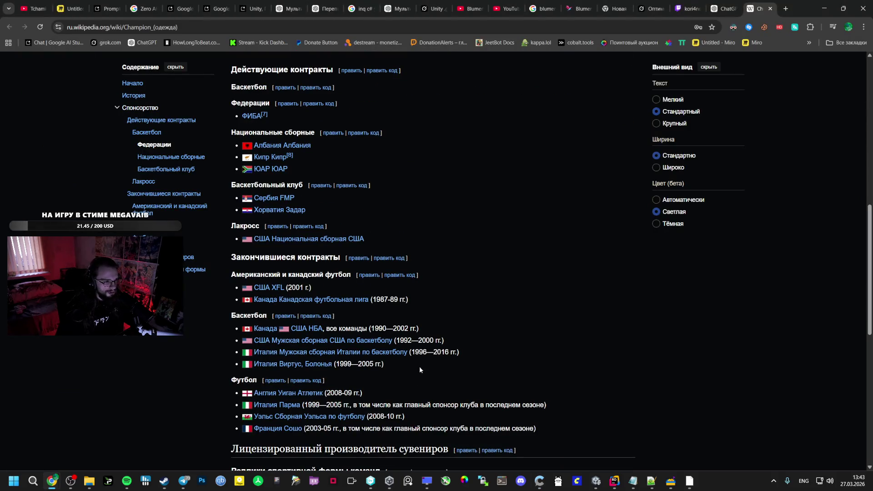
pyautogui.scroll(-3, 409, 351)
pyautogui.scroll(3, 370, 339)
pyautogui.scroll(3, 367, 335)
pyautogui.scroll(3, 365, 328)
pyautogui.scroll(3, 361, 318)
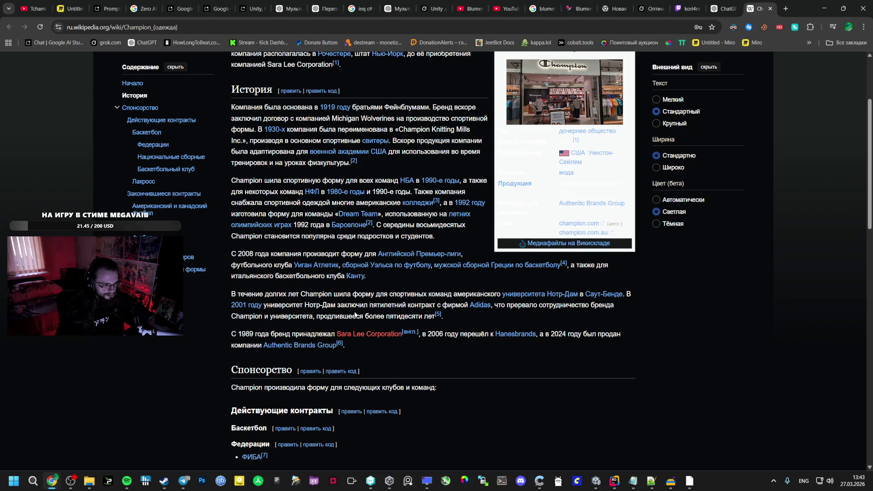
pyautogui.moveTo(545, 332); pyautogui.dragTo(600, 334)
pyautogui.click(560, 334)
pyautogui.moveTo(596, 481)
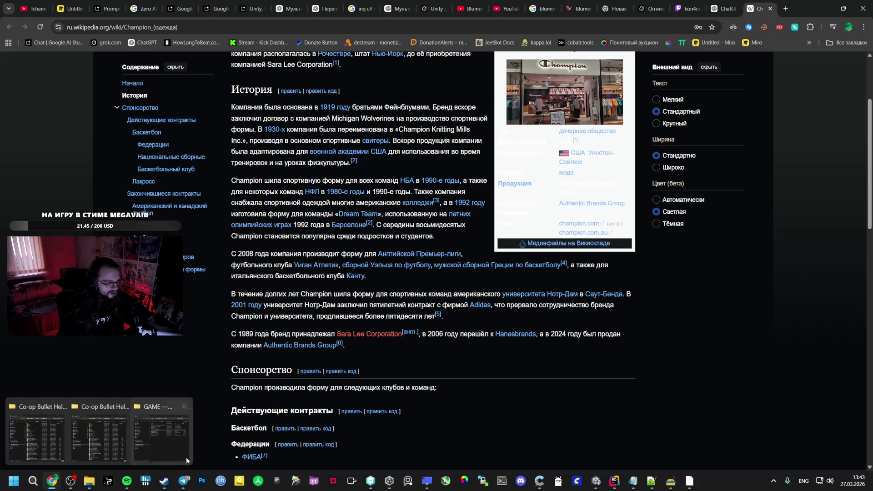
pyautogui.click(596, 481)
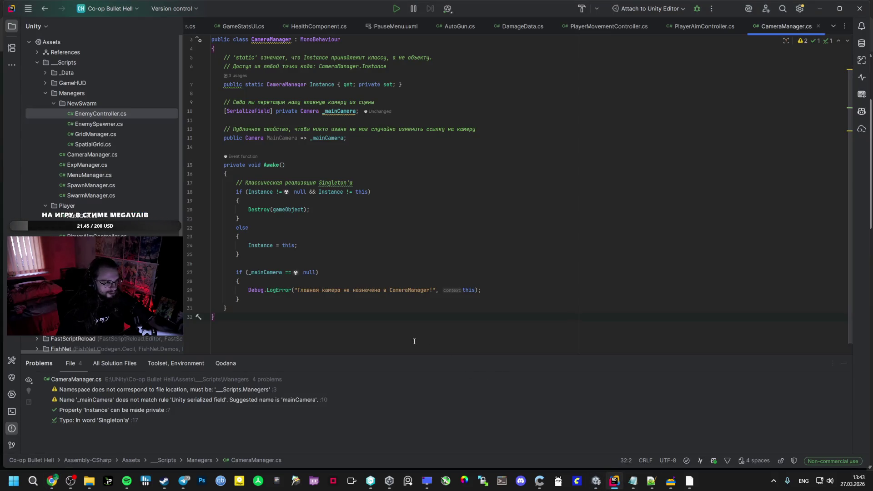
# Step: Check the AI Studio instructions and attach the CameraManager script to the CameraManager object
pyautogui.click(53, 437)
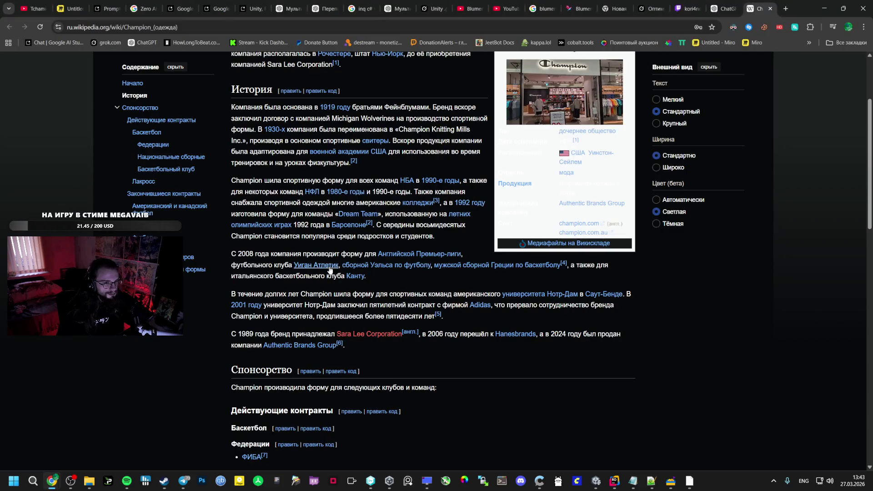
pyautogui.click(102, 9)
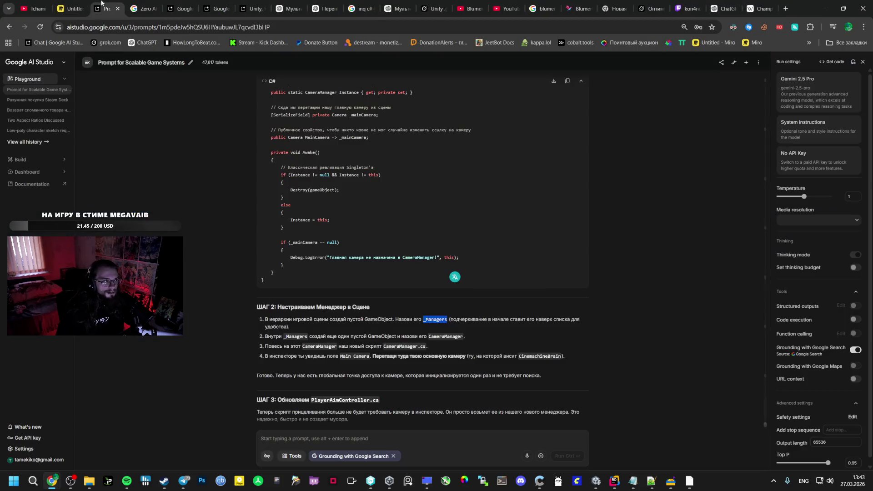
pyautogui.click(319, 344)
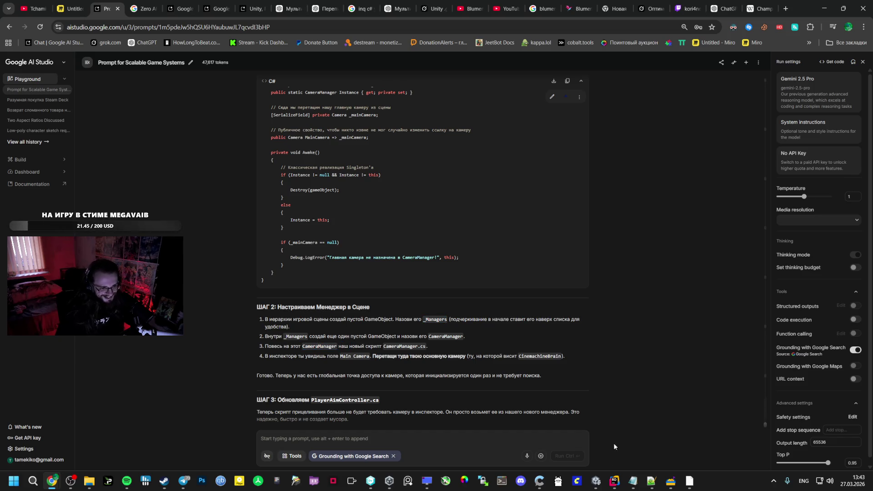
pyautogui.click(596, 481)
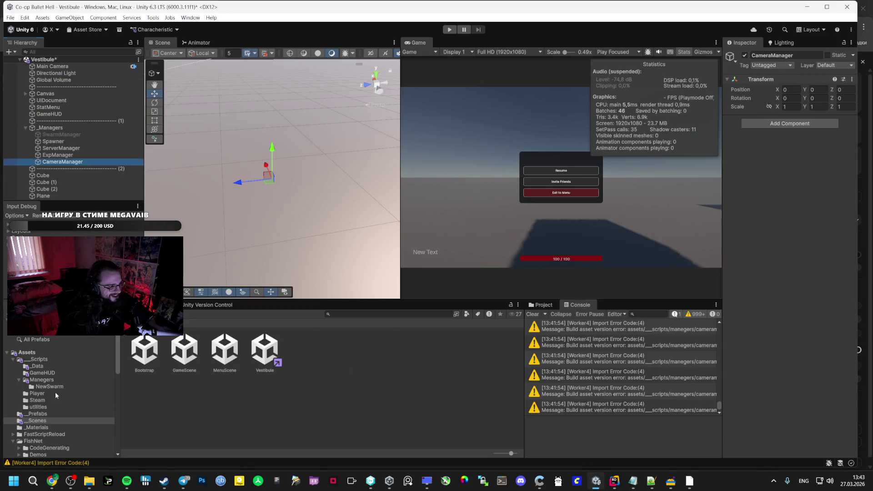
pyautogui.click(41, 379)
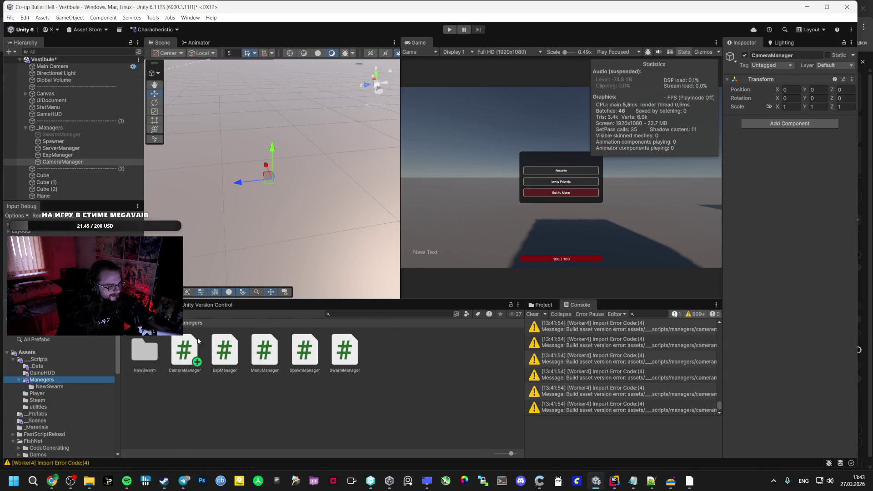
pyautogui.moveTo(184, 351); pyautogui.dragTo(787, 143)
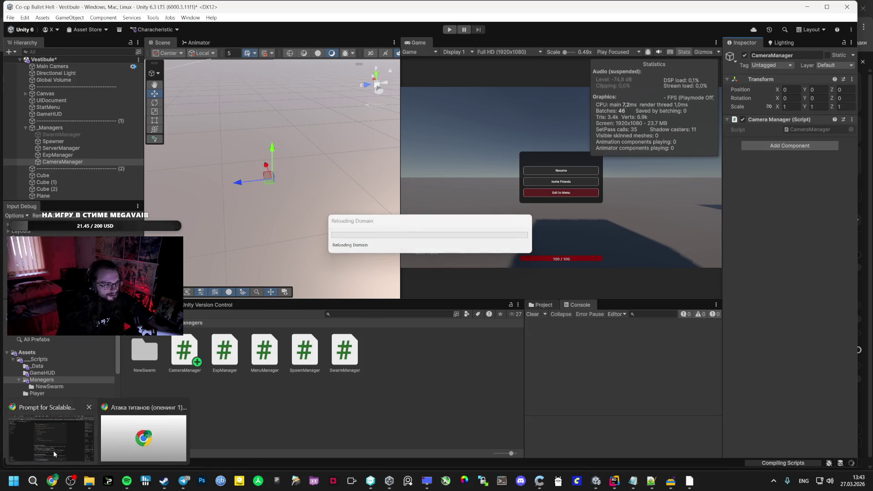
# Step: Assign Main Camera to the CameraManager's camera slot and return to the AI Studio instructions
pyautogui.click(52, 481)
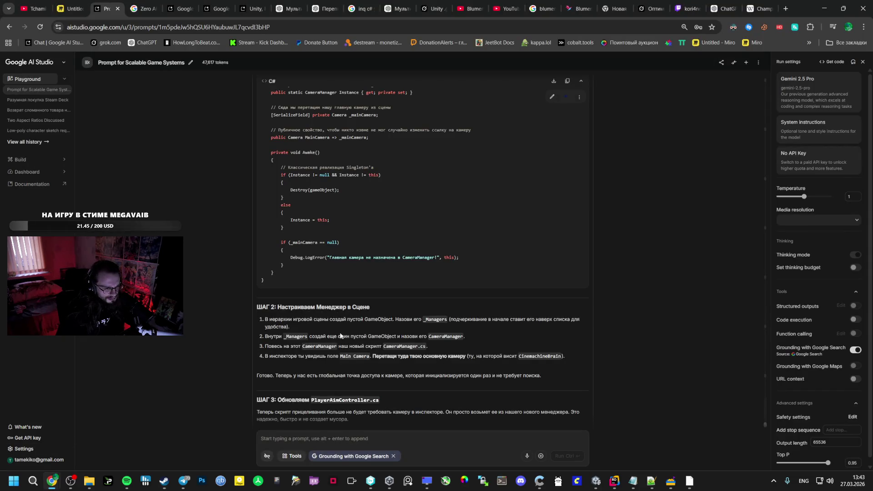
pyautogui.hotkey('alt', 'Tab')
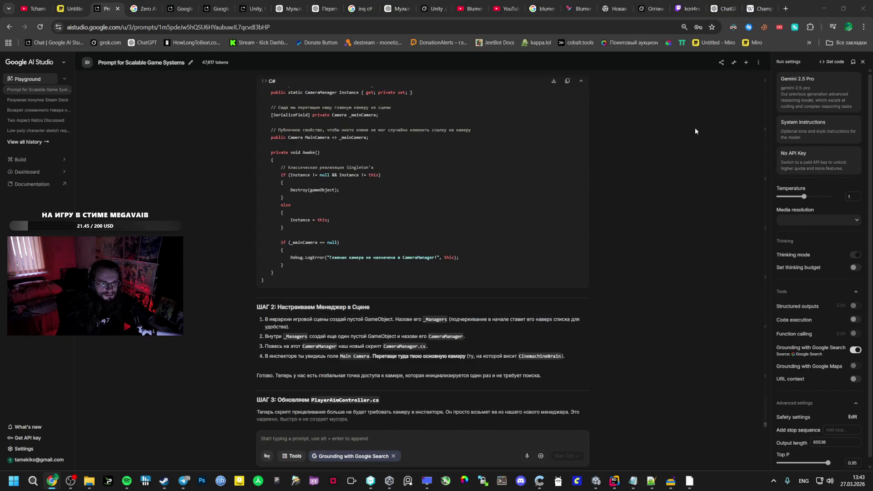
pyautogui.hotkey('alt', 'Tab')
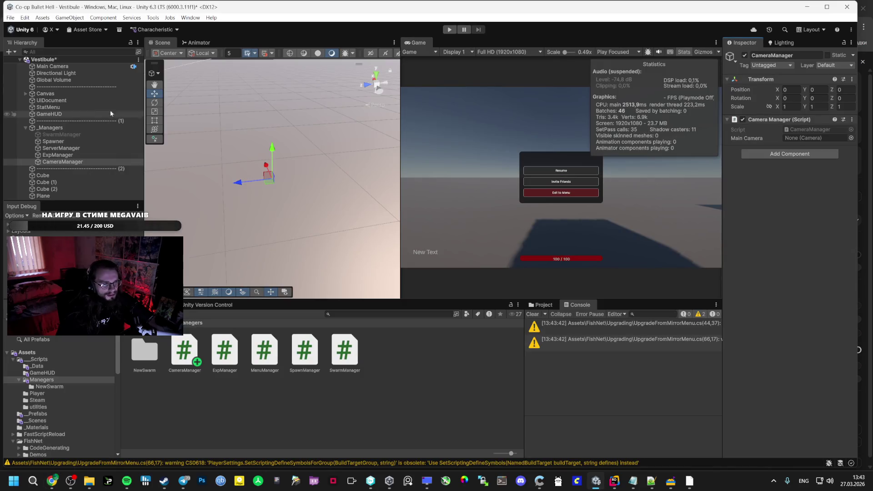
pyautogui.moveTo(53, 66); pyautogui.dragTo(820, 140)
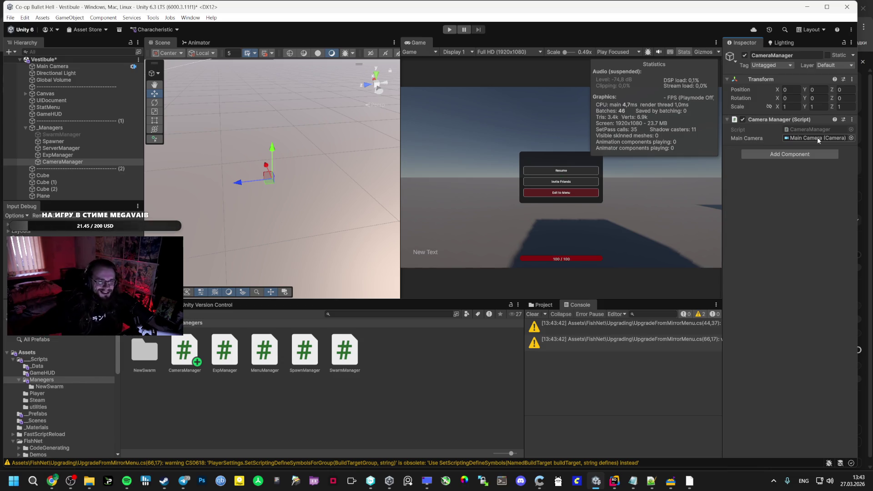
pyautogui.hotkey('alt', 'Tab')
pyautogui.hotkey('alt', 'Tab')
pyautogui.hotkey('alt', 'Tab')
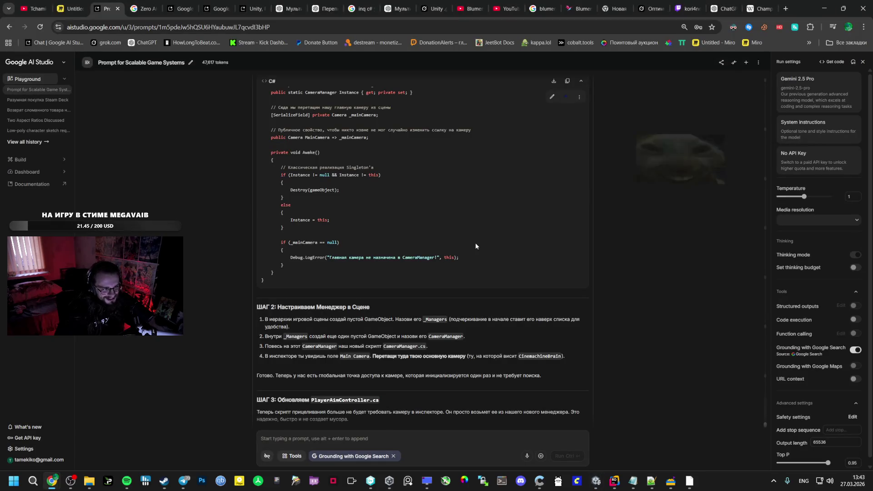
pyautogui.scroll(-1, 476, 242)
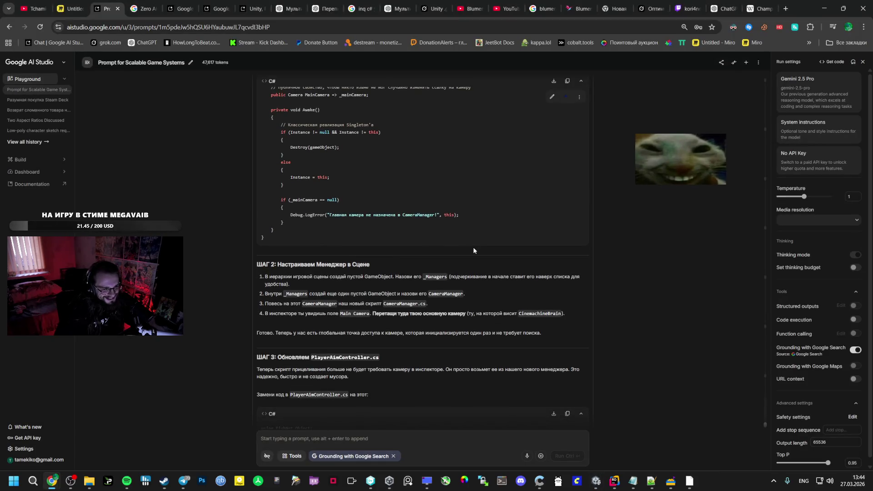
pyautogui.scroll(-3, 472, 250)
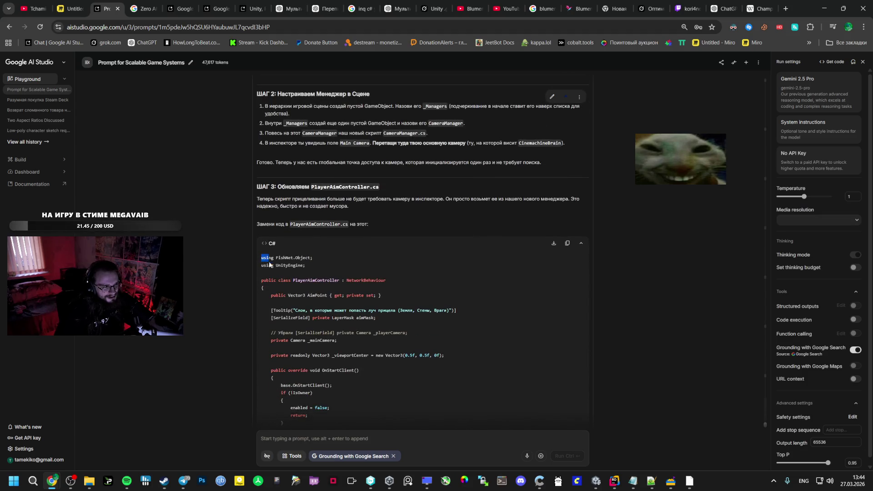
pyautogui.moveTo(262, 258); pyautogui.dragTo(310, 300)
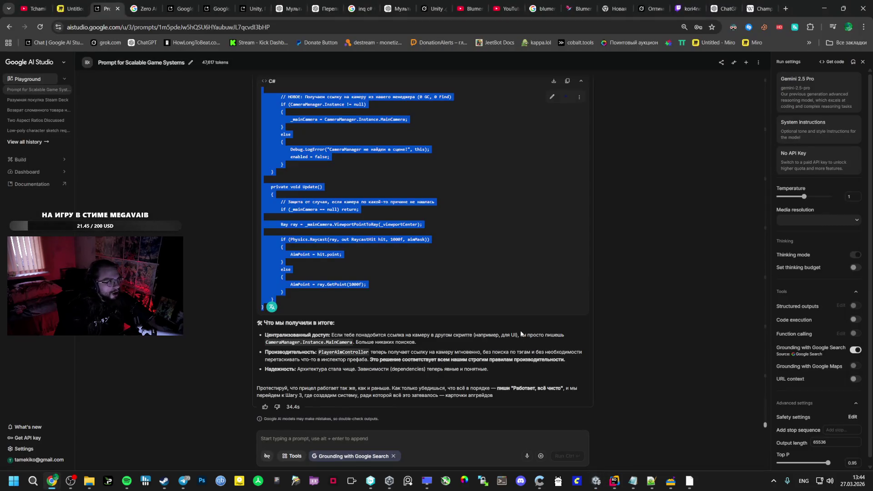
# Step: Overwrite PlayerAimController.cs with the version that gets its camera from CameraManager.Instance, then return to Unity
pyautogui.click(614, 481)
pyautogui.click(435, 157)
pyautogui.click(704, 27)
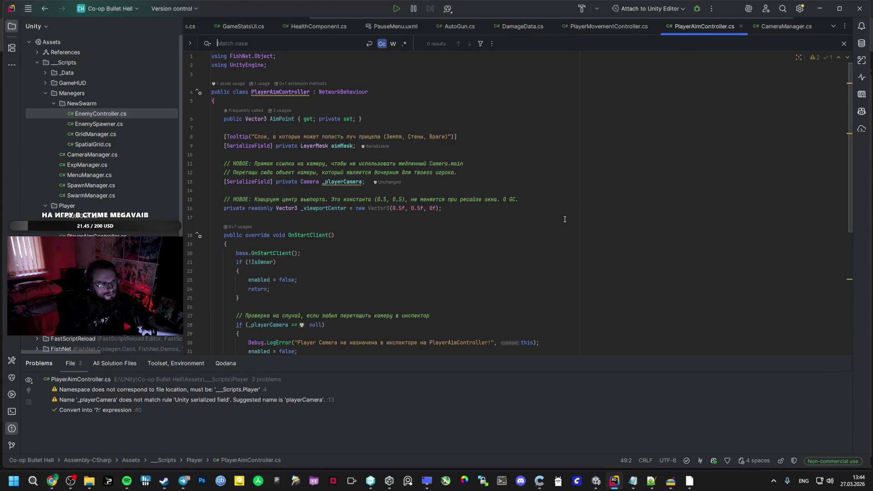
pyautogui.hotkey('ctrl', 'a')
pyautogui.hotkey('ctrl', 'v')
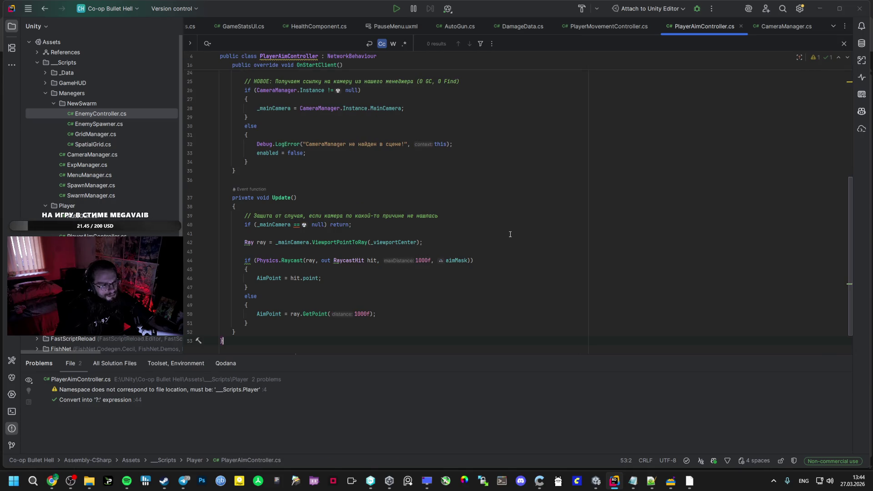
pyautogui.hotkey('alt', 'Tab')
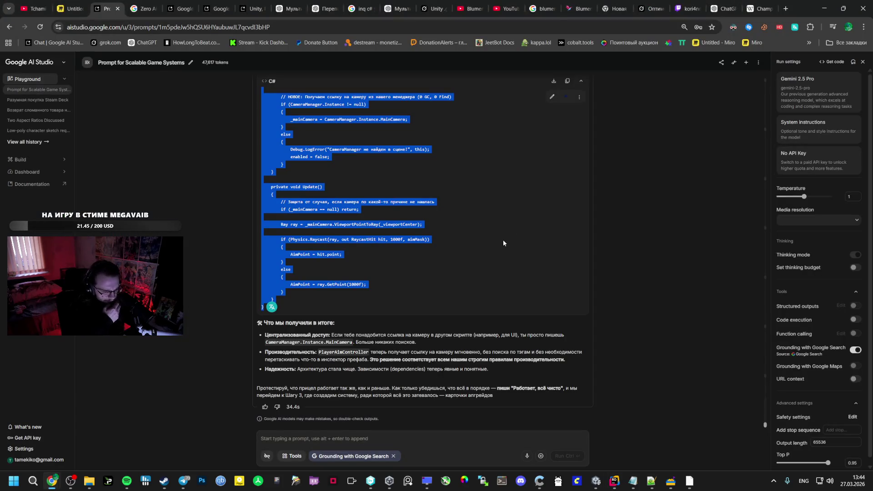
pyautogui.hotkey('alt', 'Tab')
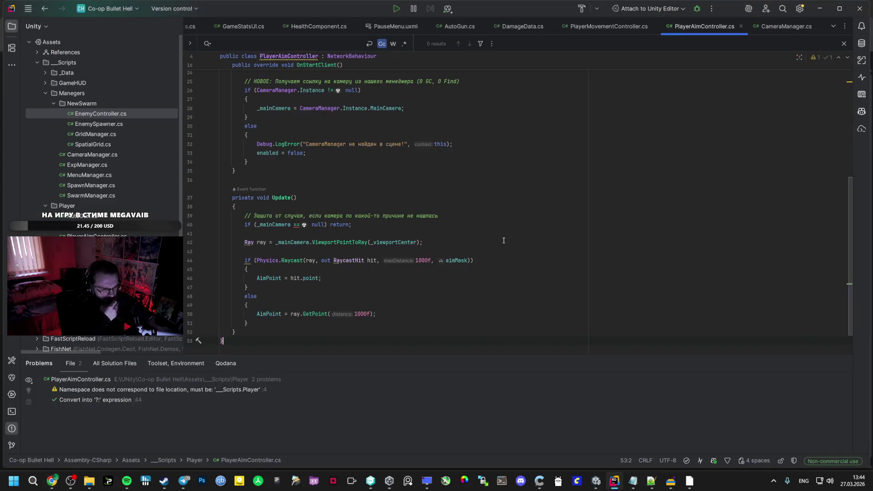
pyautogui.hotkey('alt', 'Tab')
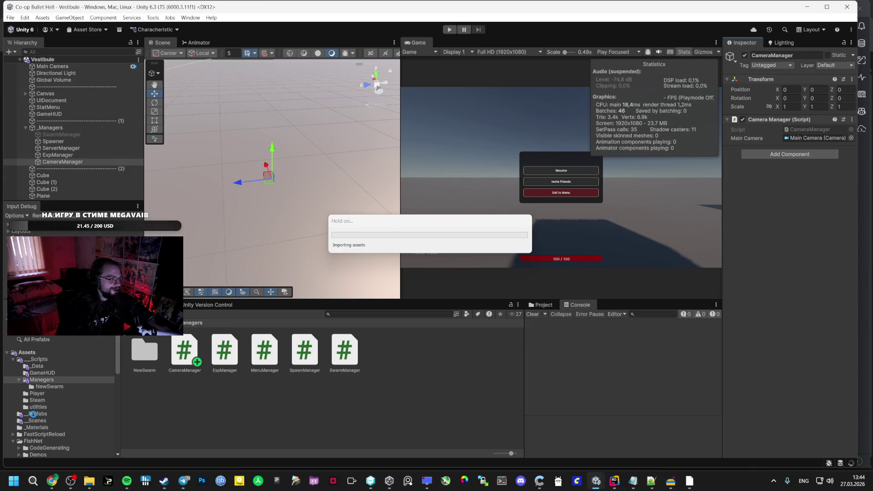
# Step: Open the Bootstrap scene, play-test a session until the pause menu, then stop play mode
pyautogui.click(39, 428)
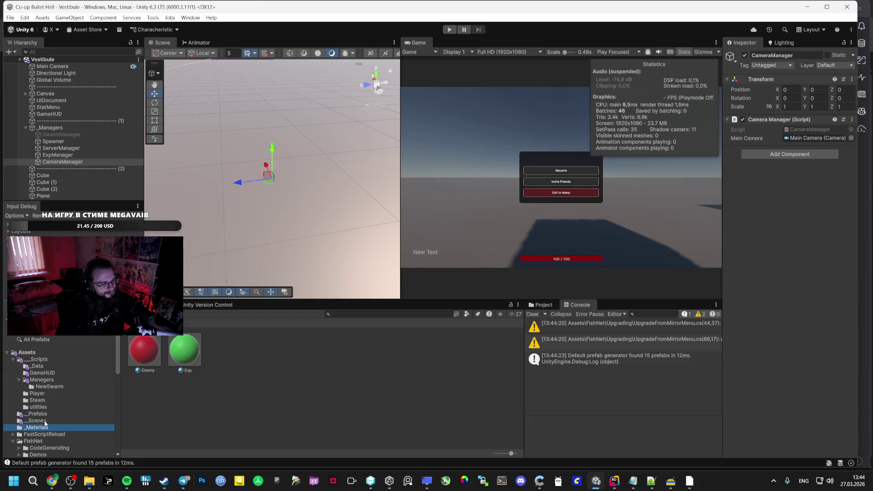
pyautogui.doubleClick(144, 351)
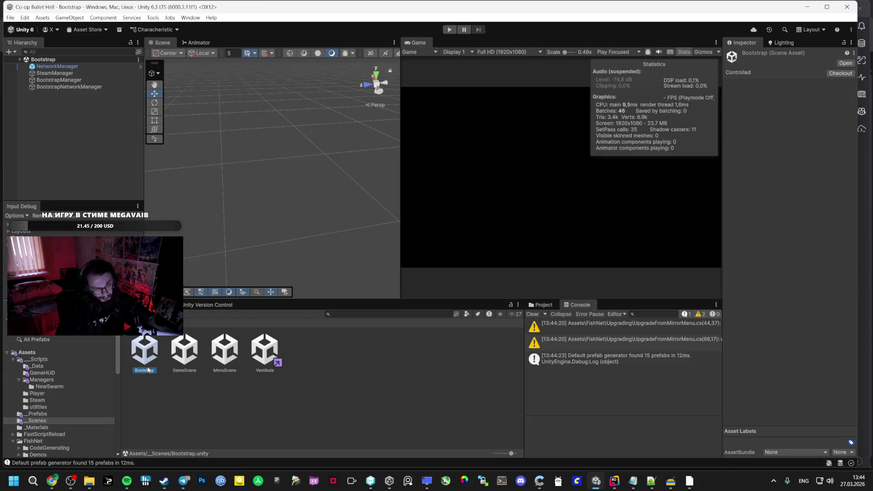
pyautogui.click(450, 29)
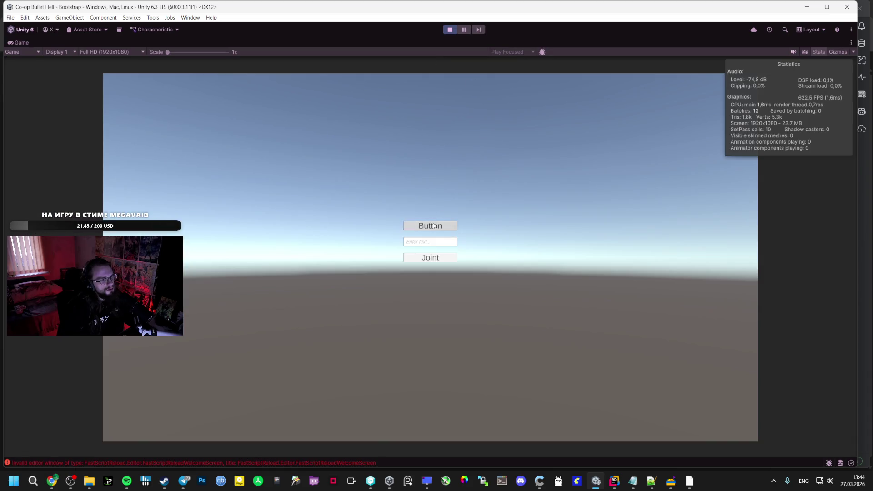
pyautogui.click(432, 227)
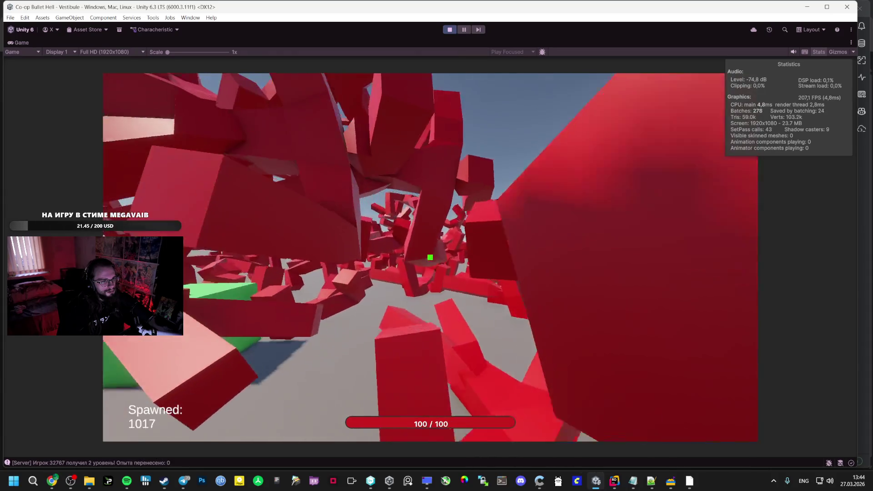
pyautogui.press('Escape')
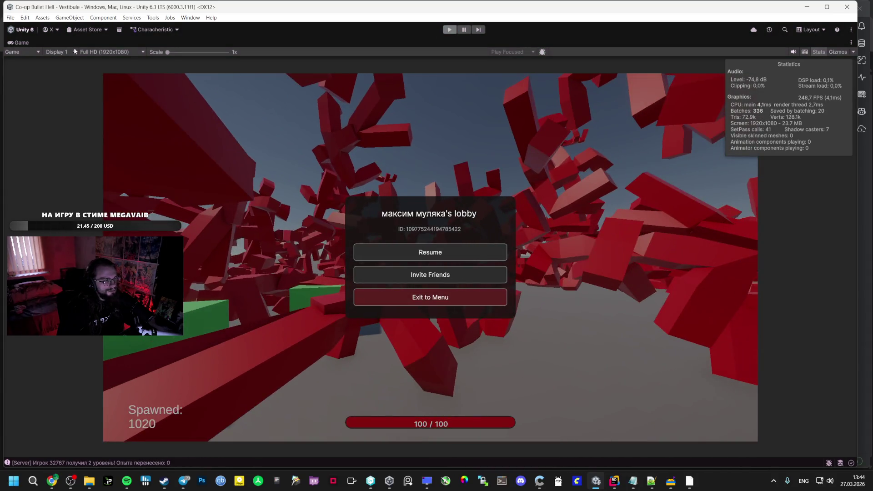
pyautogui.click(449, 30)
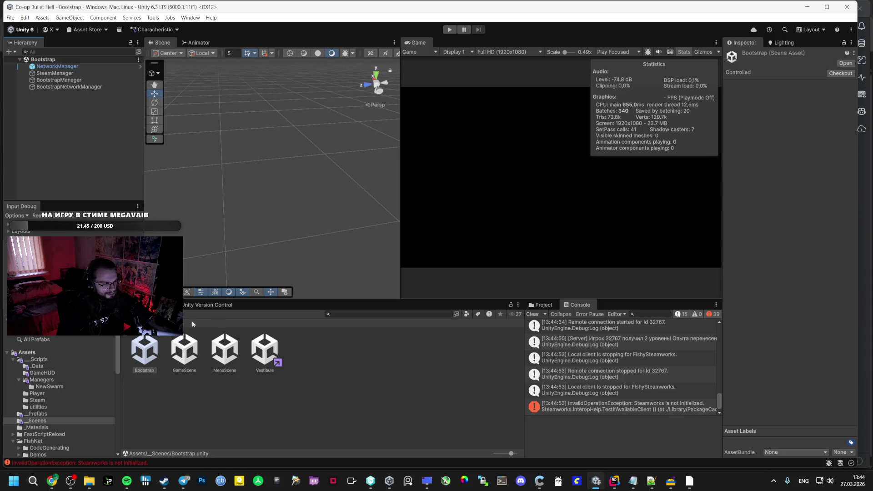
# Step: Open PlayerStats.cs in Rider and duplicate the DebugAddSpeed method below itself
pyautogui.click(616, 481)
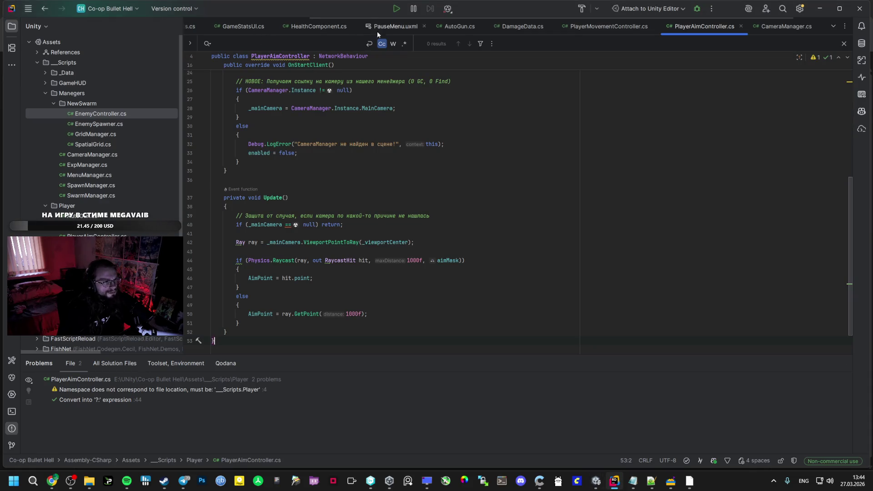
pyautogui.click(833, 26)
pyautogui.click(821, 67)
pyautogui.scroll(-10, 323, 273)
pyautogui.scroll(-10, 322, 319)
pyautogui.scroll(-8, 323, 319)
pyautogui.moveTo(239, 296); pyautogui.dragTo(233, 242)
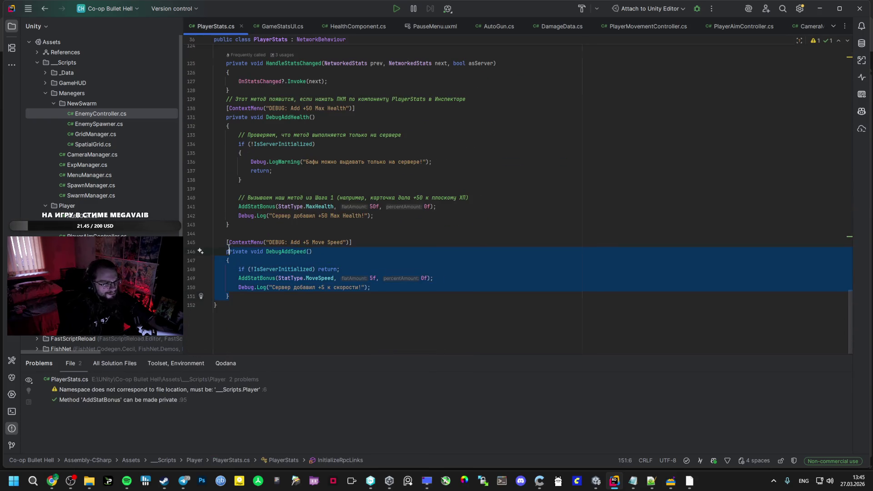
pyautogui.click(257, 308)
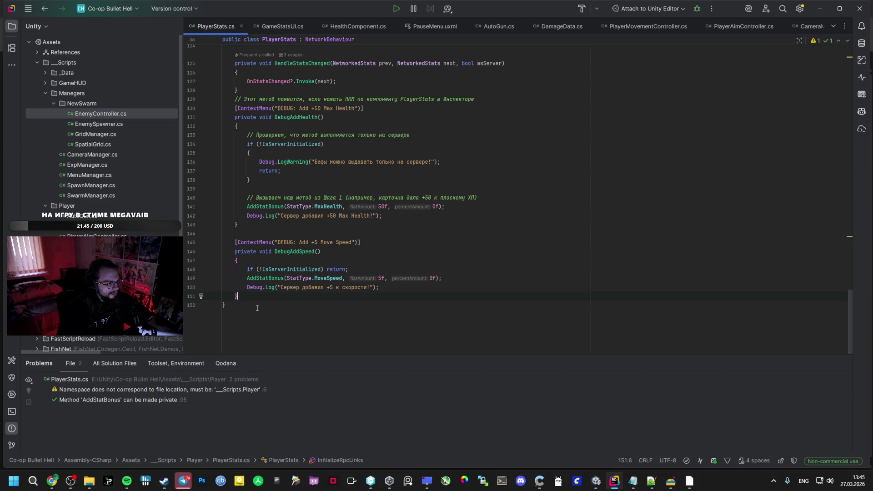
pyautogui.write('[ContextMenu("DEBUG: Add +5 Move Speed")]     private void DebugAddSpeed()     {         if (!IsServerInitialized) return;         AddStatBonus(StatType.MoveSpeed, 5f, 0f);         Debug.Log("Сервер добавил +5 к скорости!");     }')
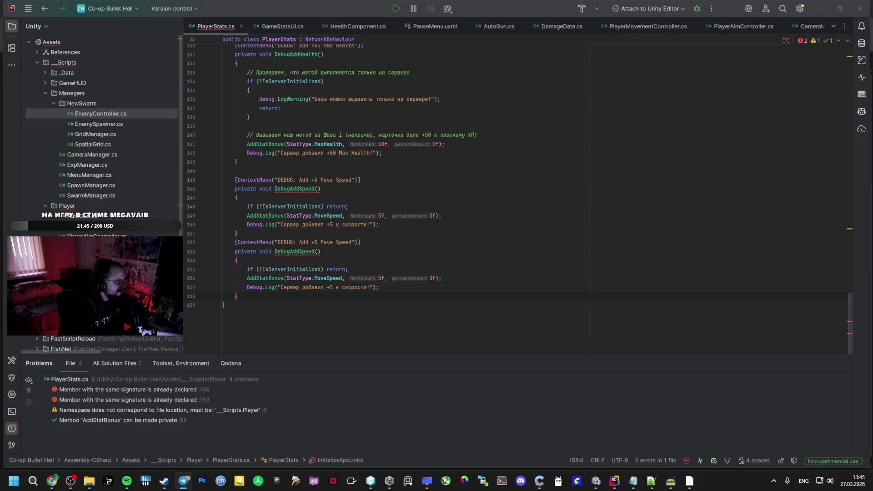
pyautogui.click(254, 304)
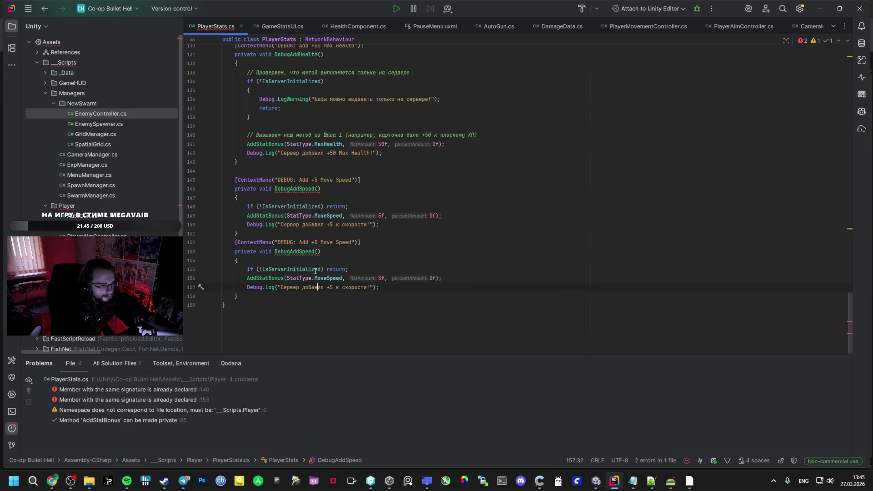
# Step: Turn the copy into DebugAddDamage boosting StatType.DamageMultiplier with an updated label and log message, then return to Unity
pyautogui.moveTo(298, 251); pyautogui.dragTo(301, 251)
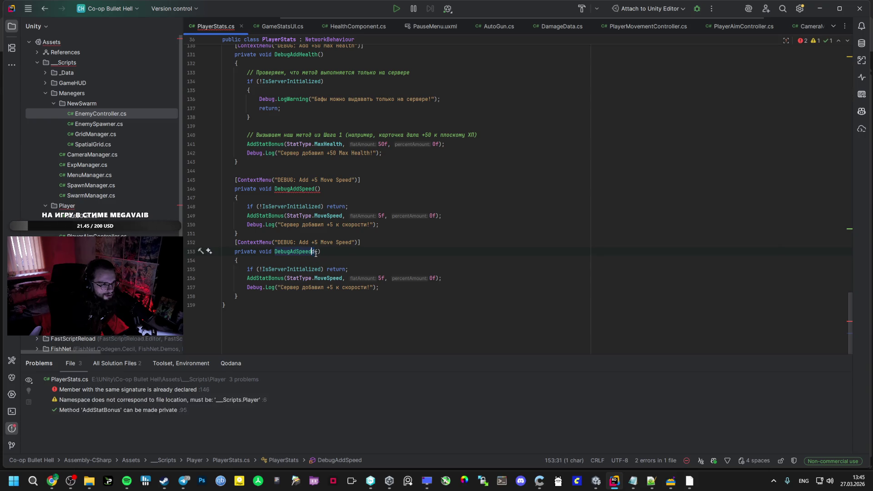
pyautogui.doubleClick(298, 251)
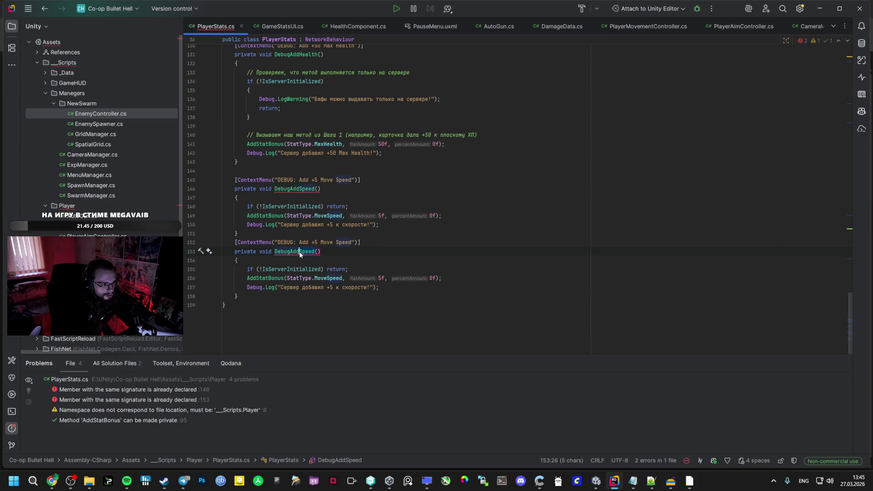
pyautogui.write('Damag')
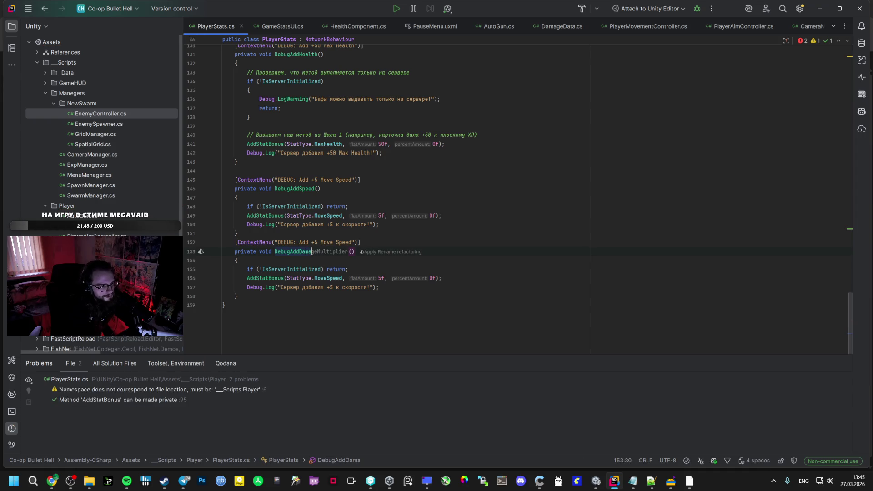
pyautogui.press('Up')
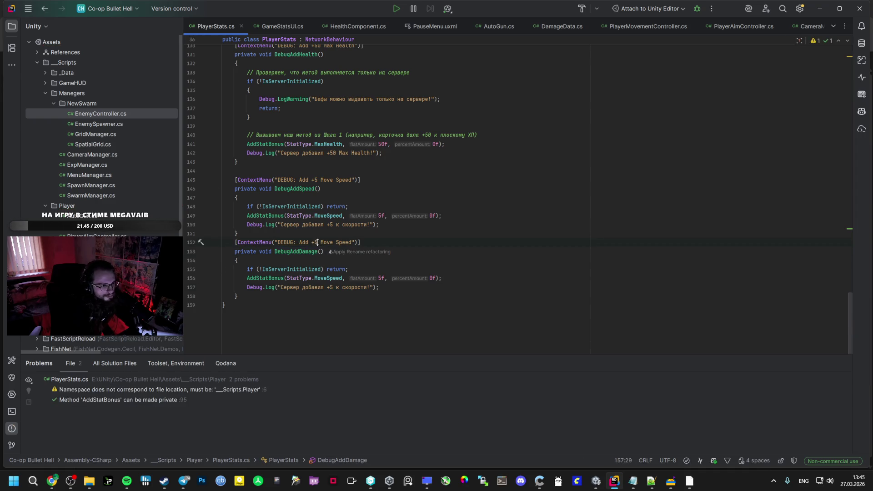
pyautogui.press('BackSpace')
pyautogui.press('BackSpace')
pyautogui.write('10')
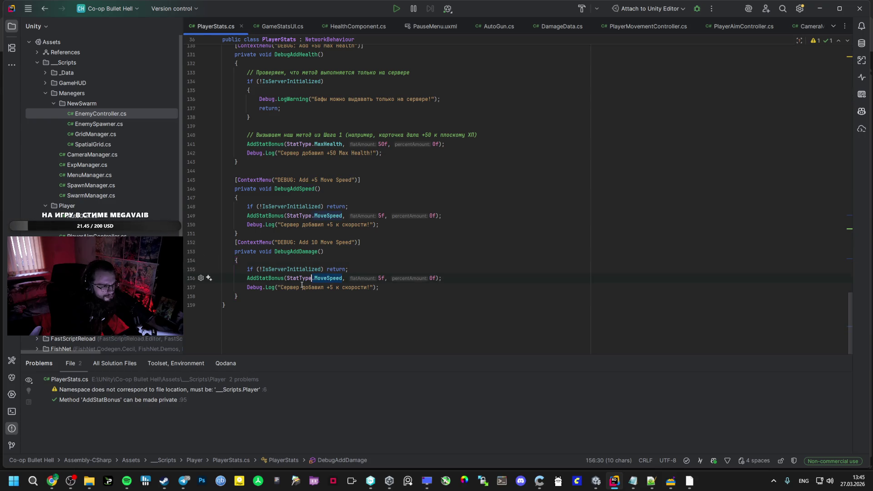
pyautogui.write('.')
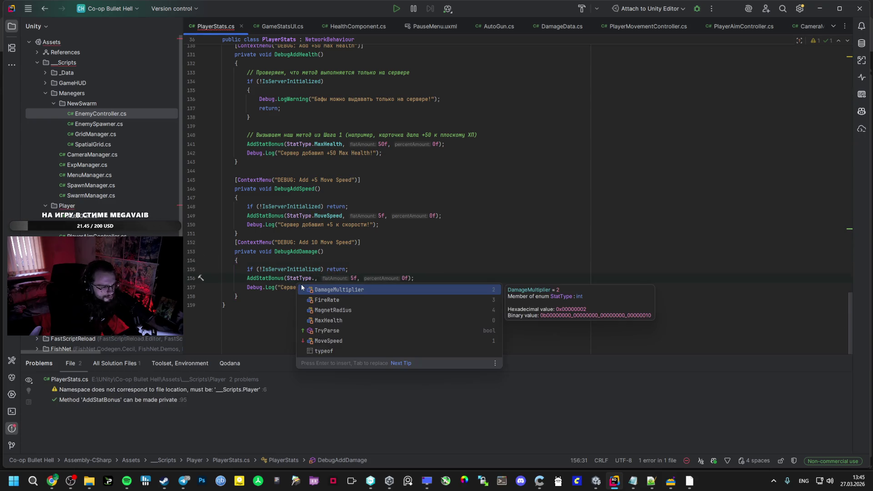
pyautogui.write('da')
pyautogui.press('BackSpace')
pyautogui.press('BackSpace')
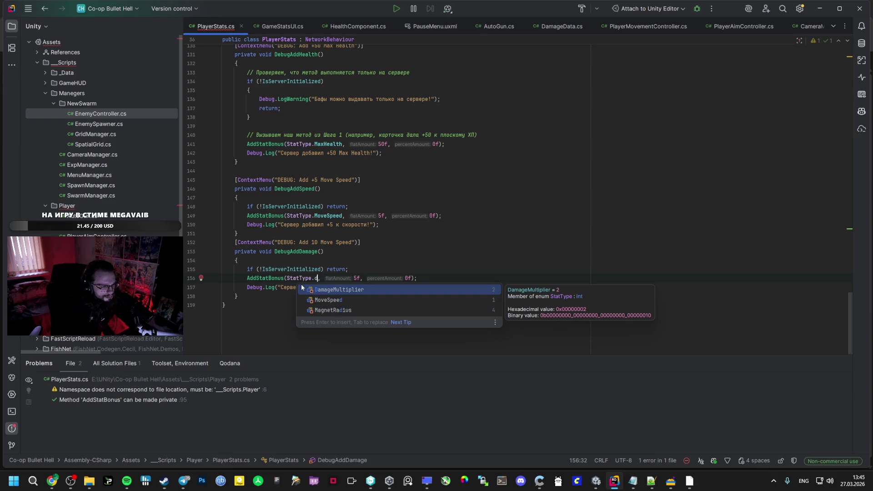
pyautogui.write('ba')
pyautogui.press('BackSpace')
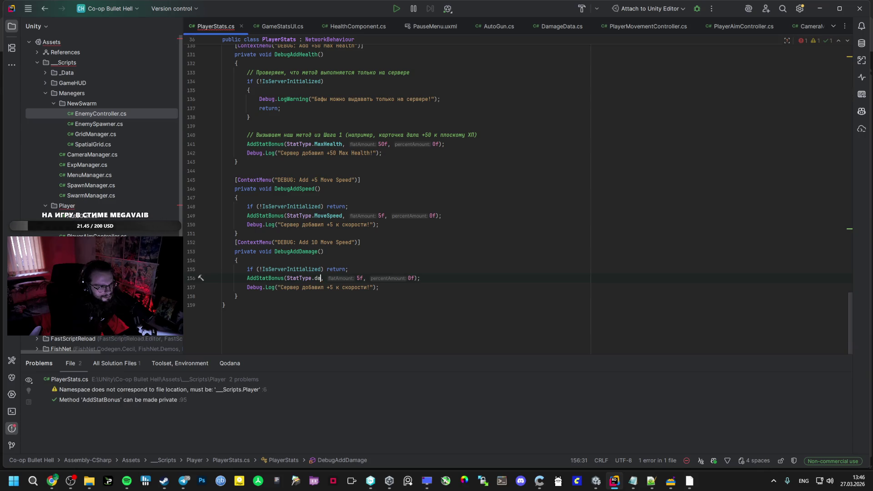
pyautogui.hotkey('ctrl', 'space')
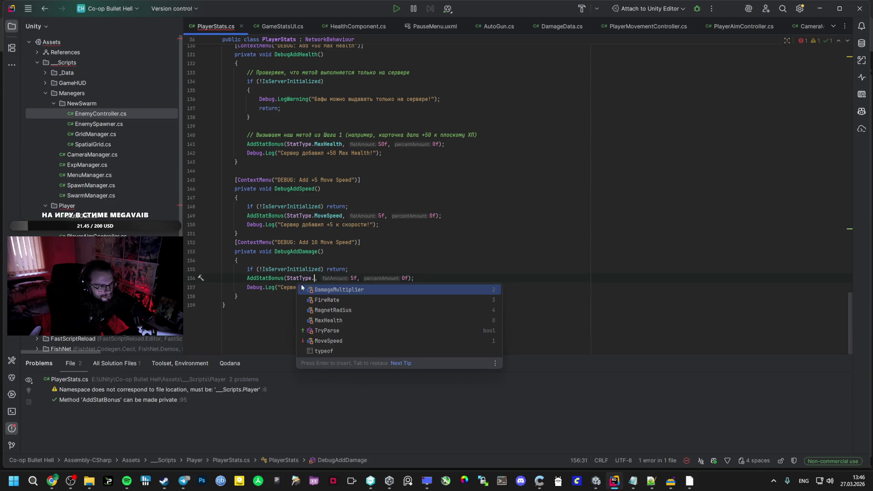
pyautogui.press('Return')
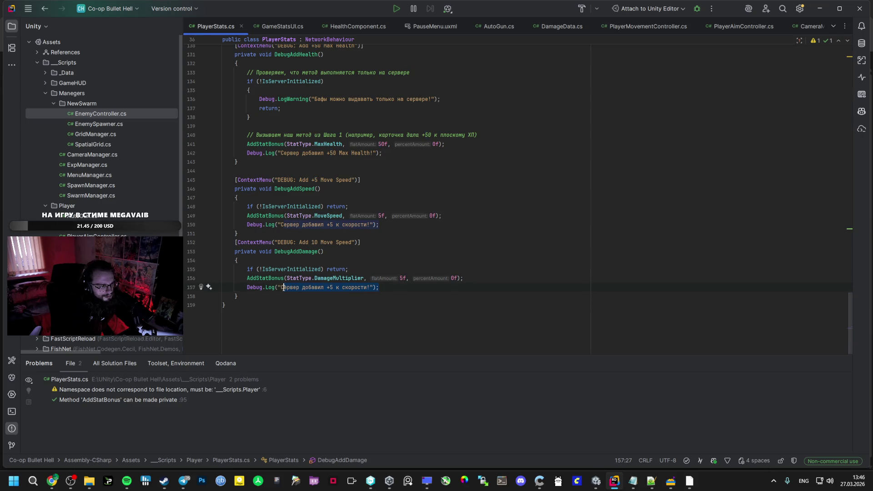
pyautogui.press('BackSpace')
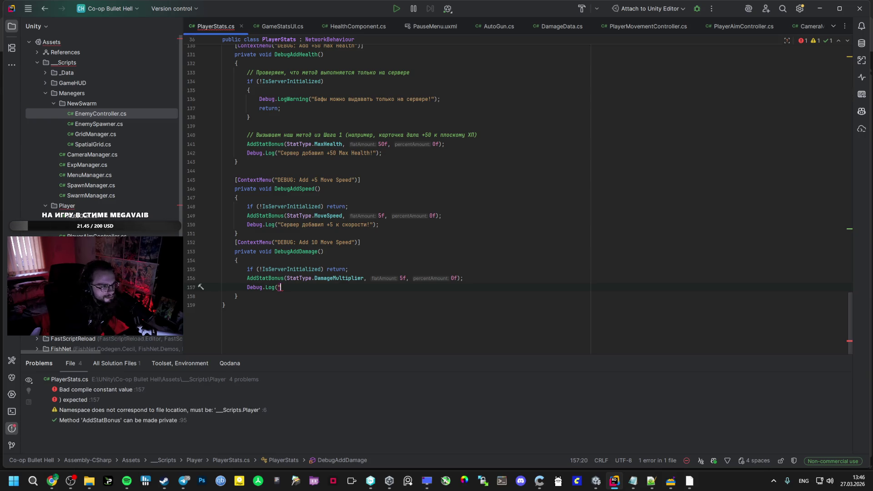
pyautogui.press('Tab')
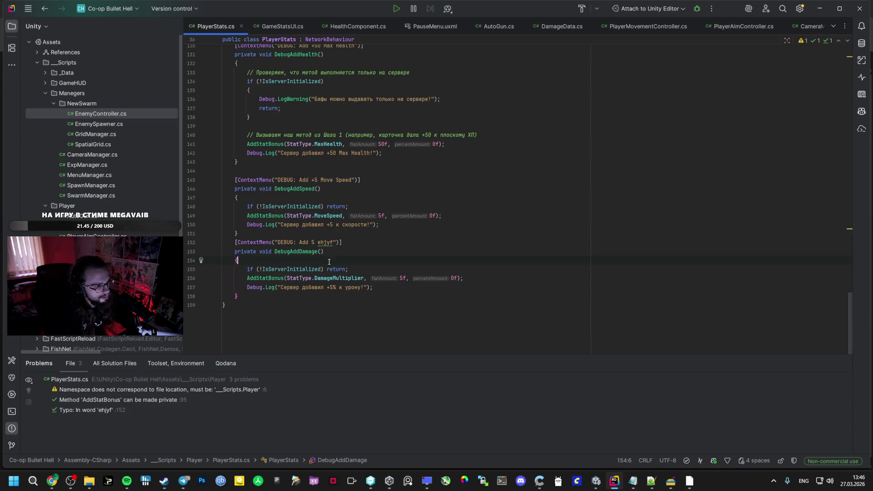
pyautogui.click(595, 481)
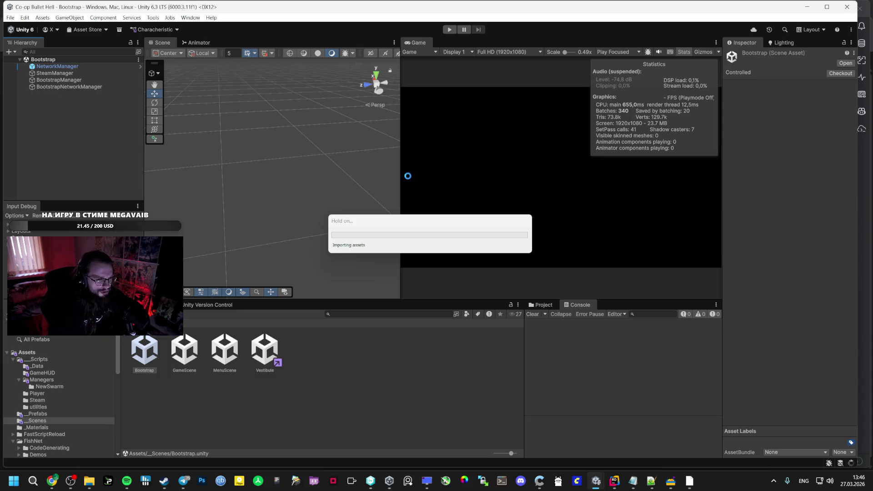
# Step: Play the game, run the DEBUG damage command on Player(Clone)'s Player Stats, and enlarge the Game view
pyautogui.click(449, 30)
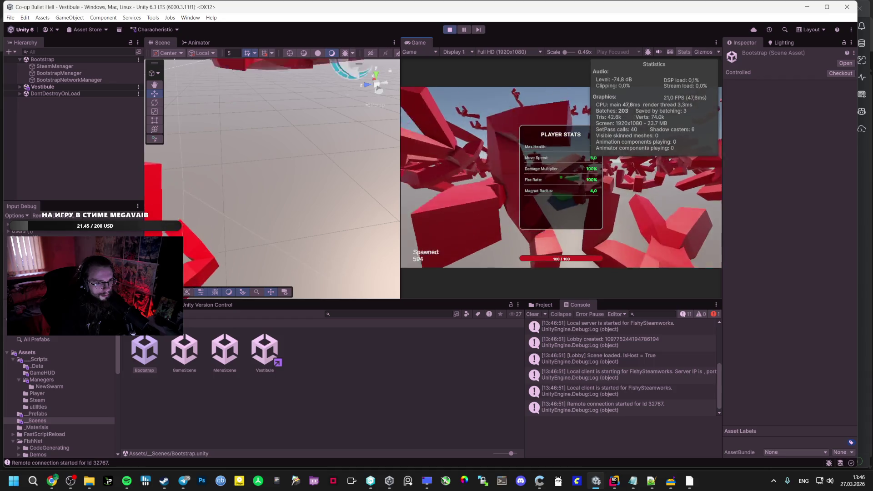
pyautogui.press('Escape')
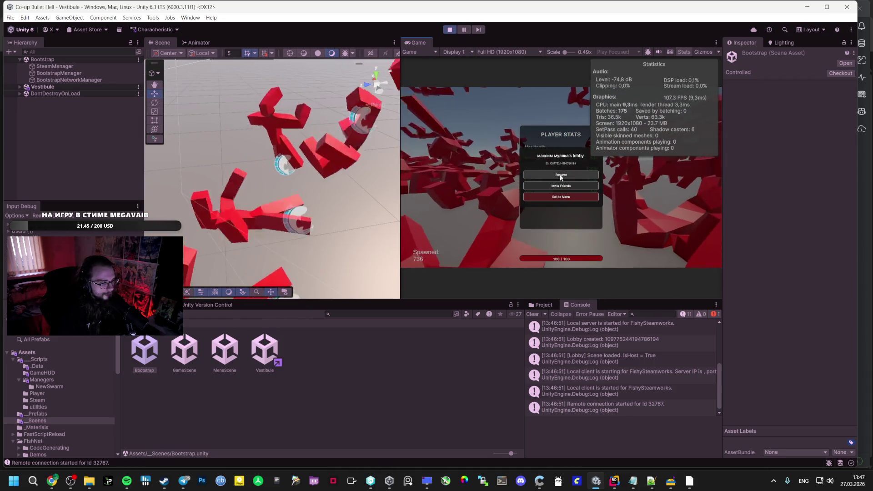
pyautogui.click(26, 86)
pyautogui.scroll(-3, 102, 166)
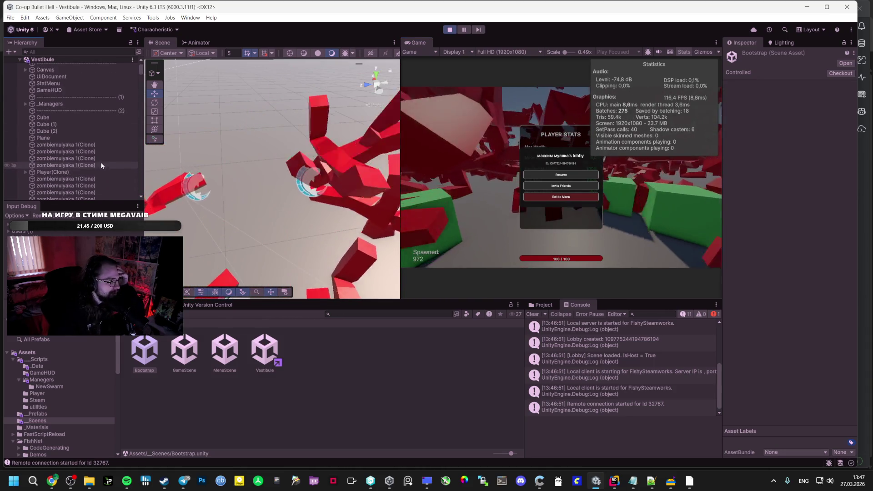
pyautogui.click(62, 172)
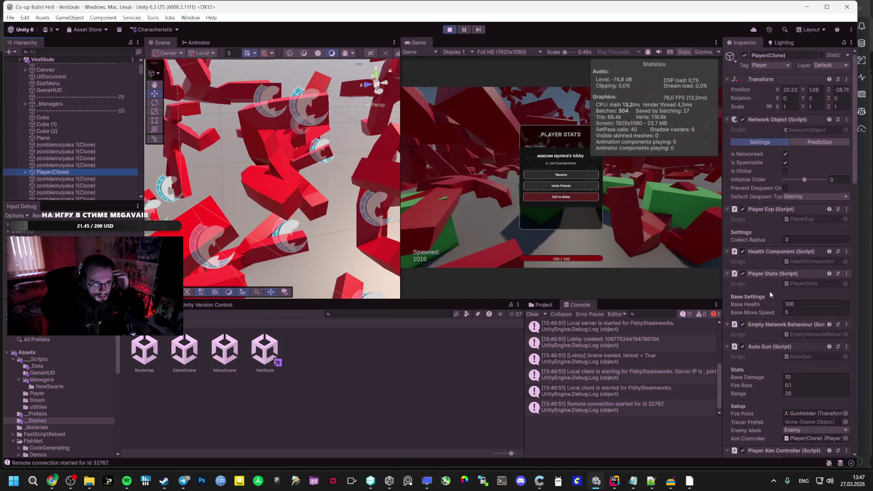
pyautogui.rightClick(774, 274)
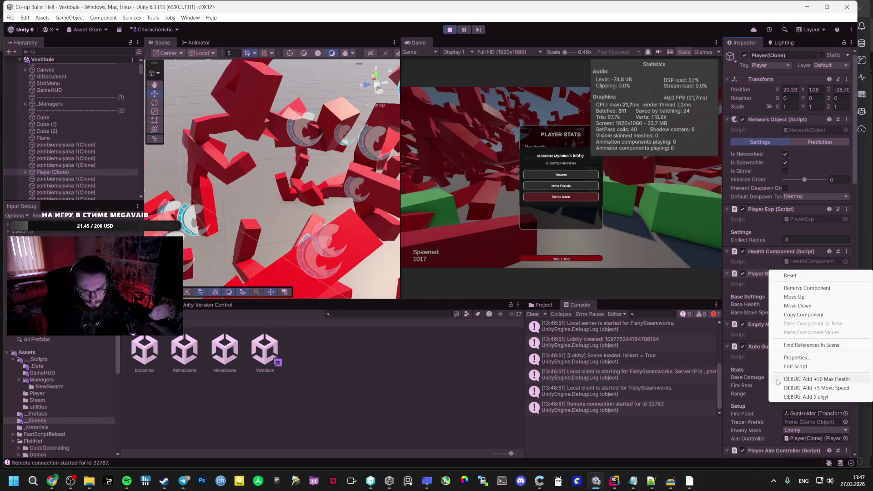
pyautogui.click(808, 397)
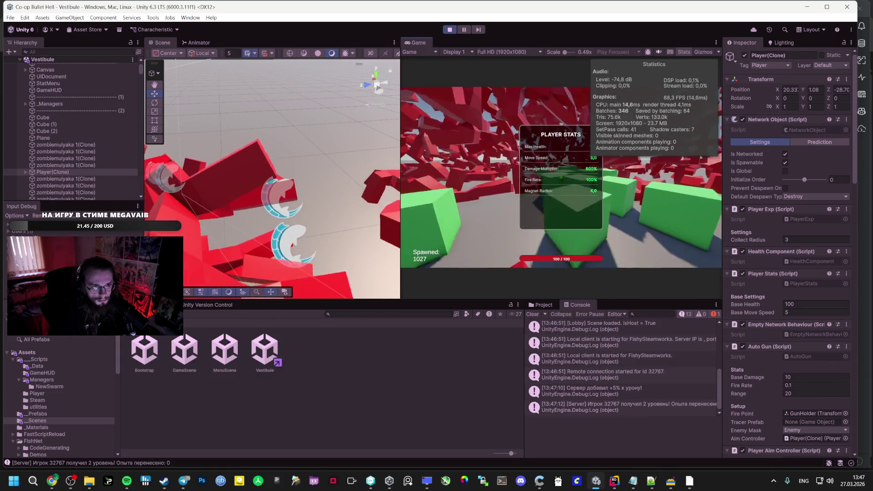
pyautogui.doubleClick(416, 44)
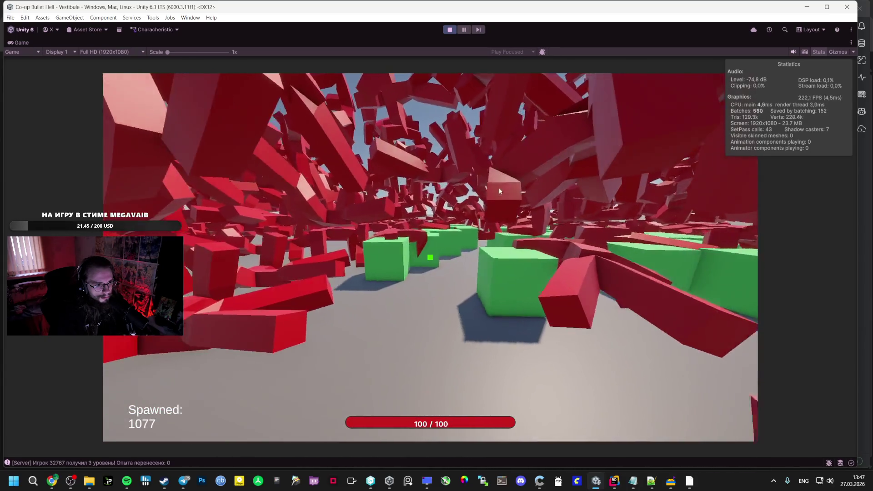
pyautogui.press('Escape')
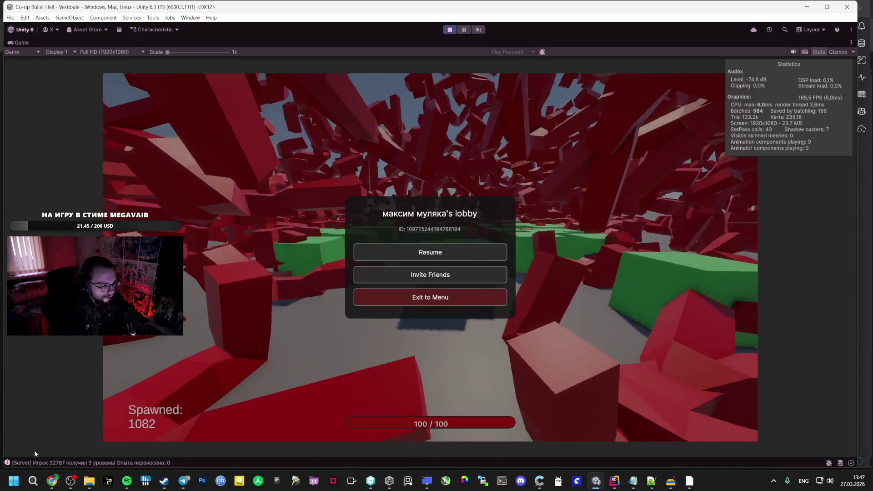
pyautogui.click(52, 480)
pyautogui.scroll(5, 310, 309)
pyautogui.scroll(5, 333, 291)
pyautogui.scroll(3, 333, 292)
pyautogui.scroll(2, 333, 292)
pyautogui.scroll(5, 334, 288)
pyautogui.scroll(5, 335, 288)
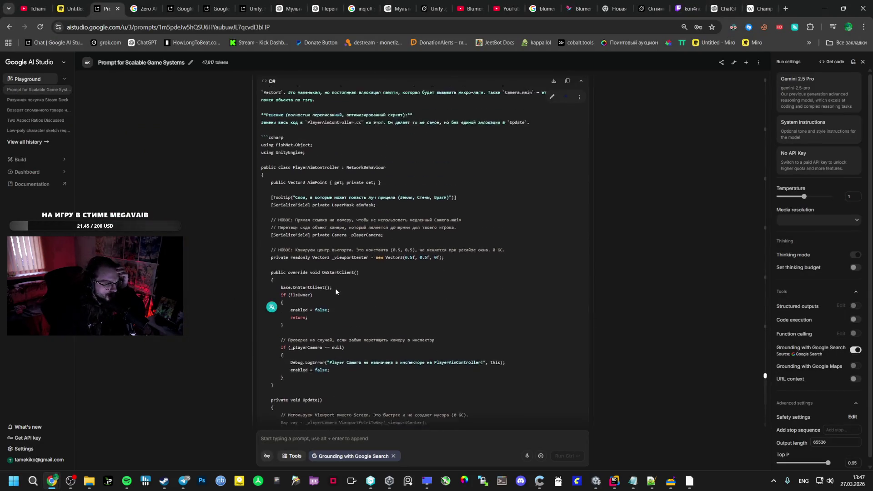
pyautogui.scroll(3, 335, 288)
pyautogui.scroll(5, 336, 292)
pyautogui.scroll(5, 334, 291)
pyautogui.scroll(3, 336, 292)
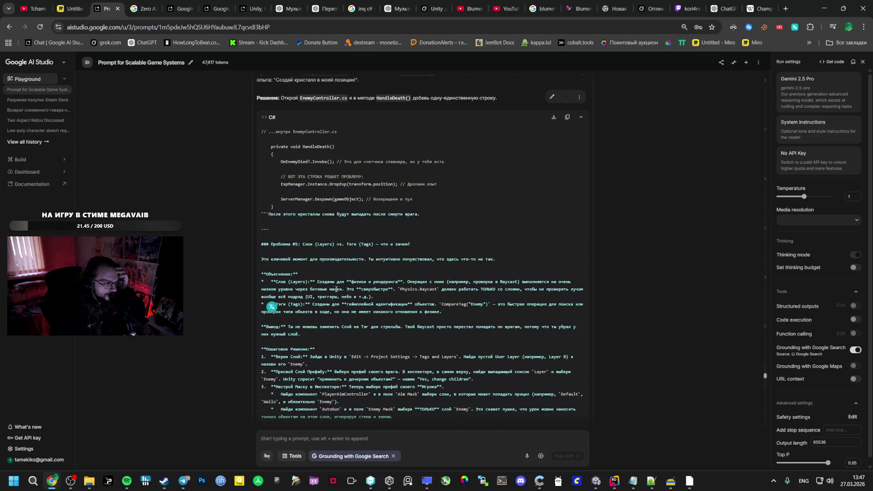
pyautogui.hotkey('alt', 'Tab')
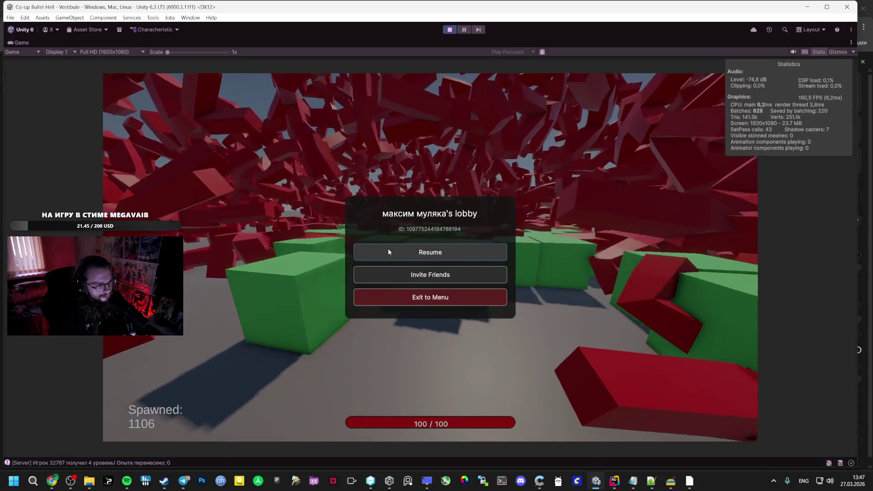
# Step: Resume and move the player with W/S through the spawning enemy swarm, pause, then stop the play session
pyautogui.click(388, 249)
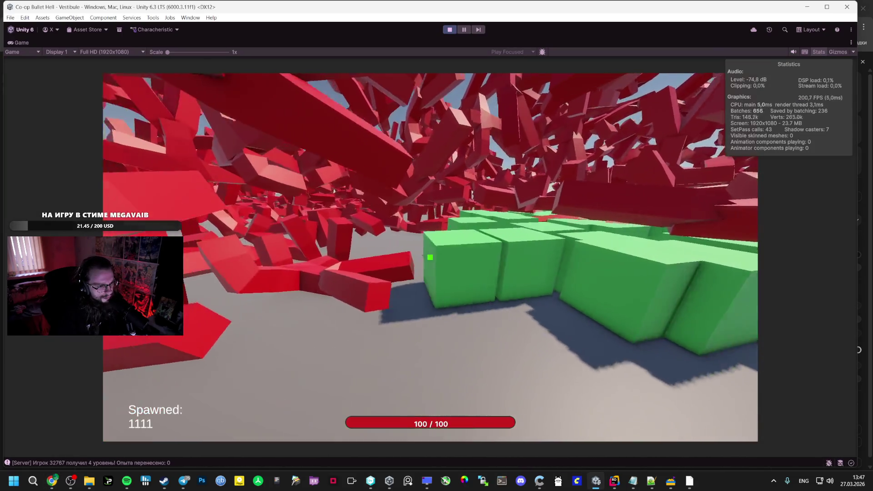
pyautogui.press('w')
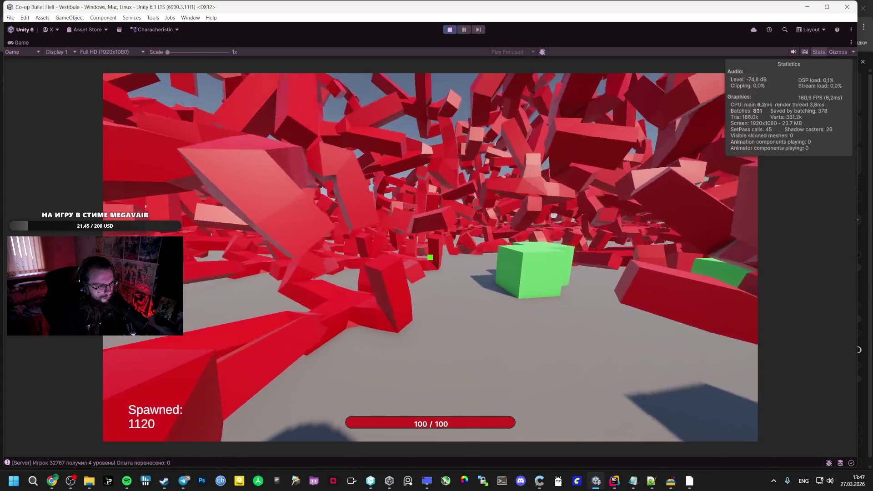
pyautogui.press('w')
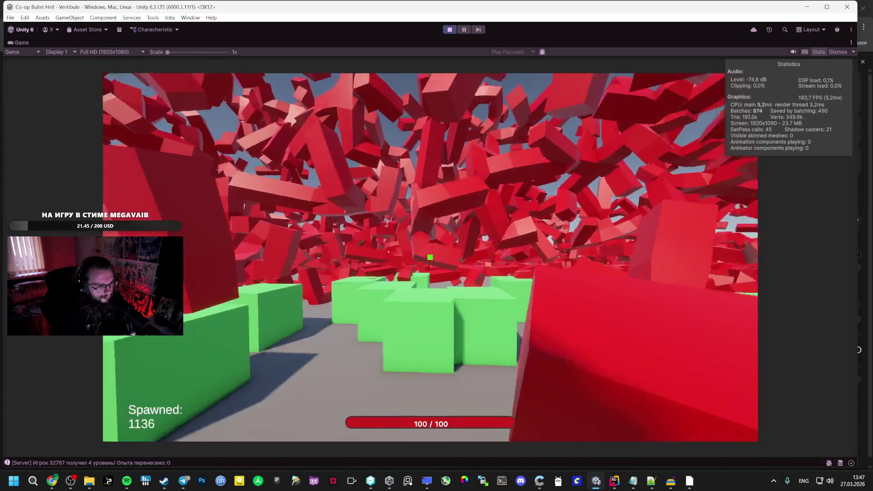
pyautogui.press('w')
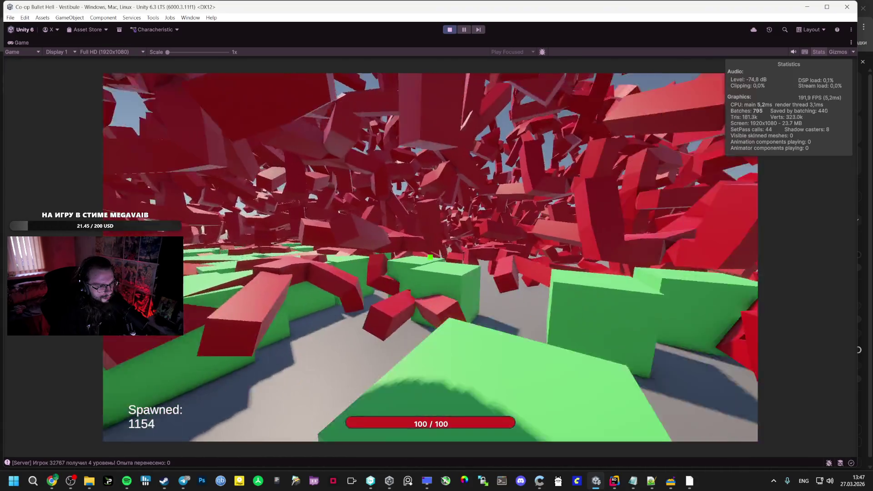
pyautogui.press('w')
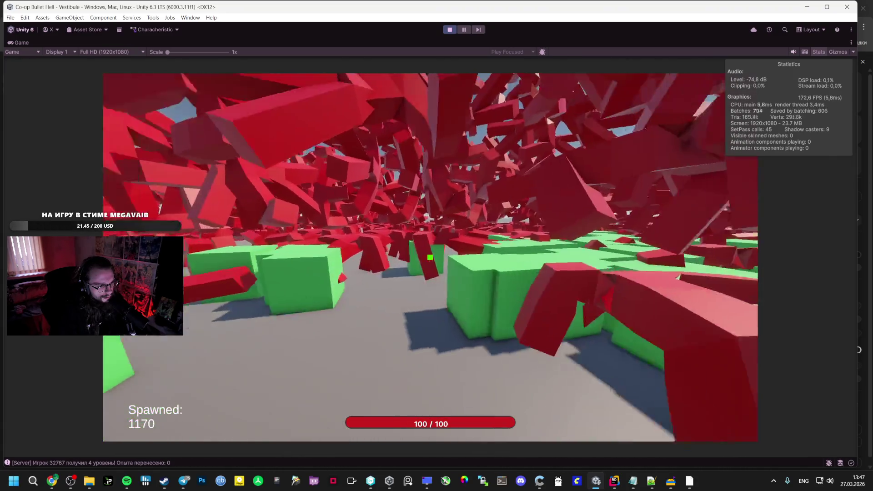
pyautogui.press('w')
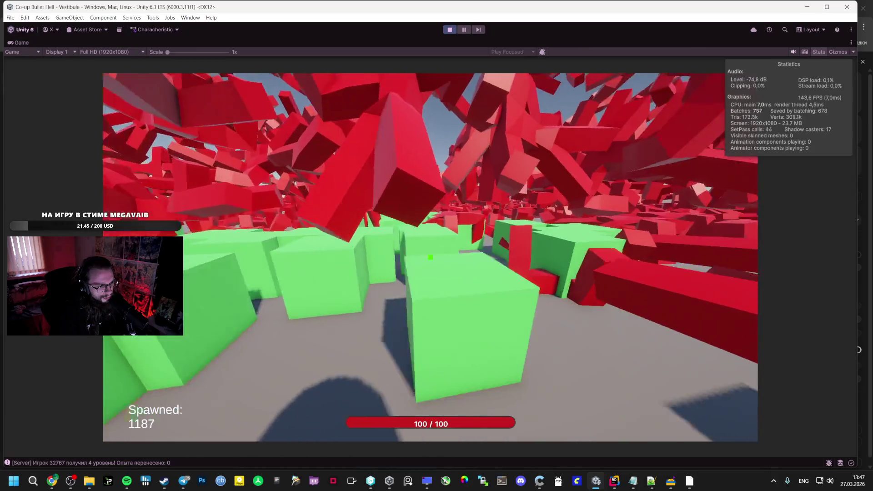
pyautogui.press('w')
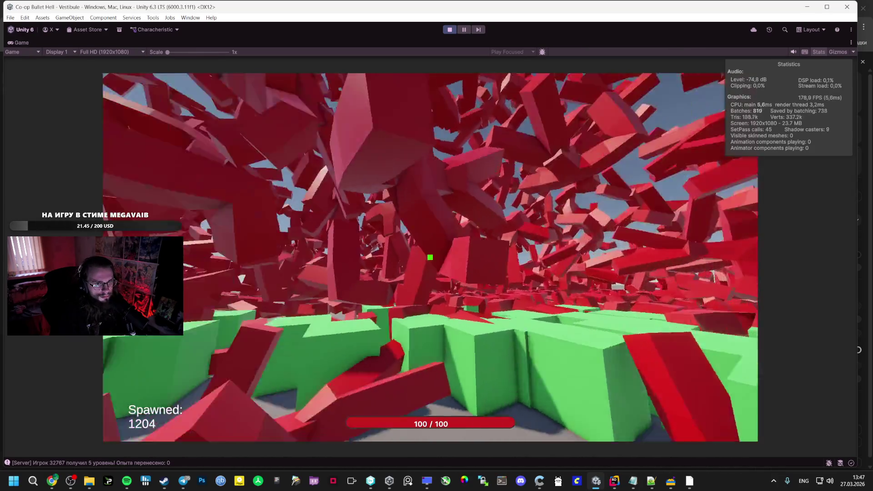
pyautogui.press('w')
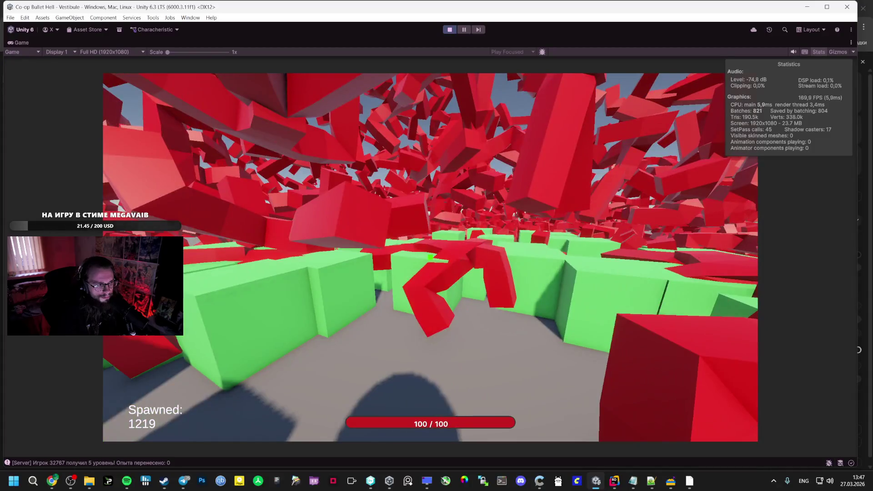
pyautogui.press('w')
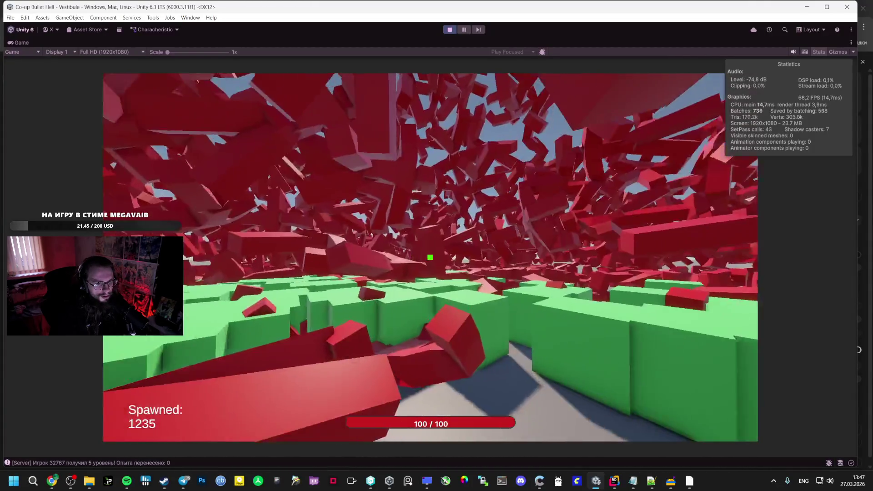
pyautogui.press('w')
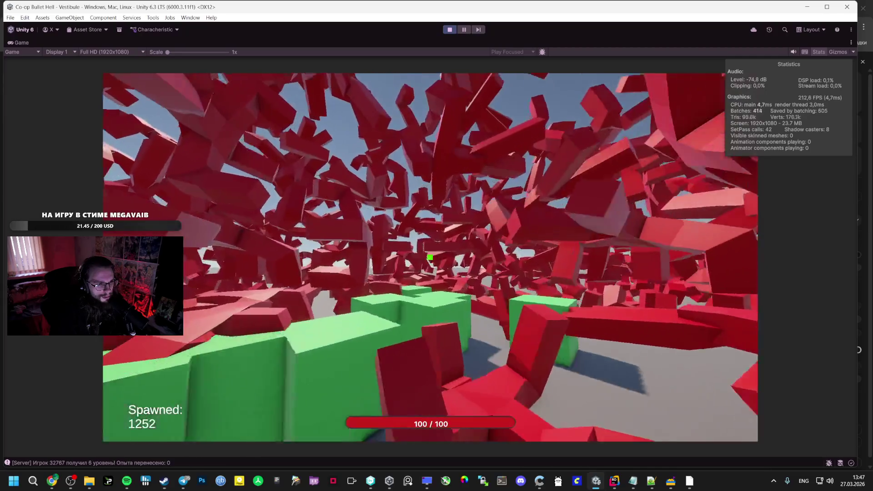
pyautogui.press('w')
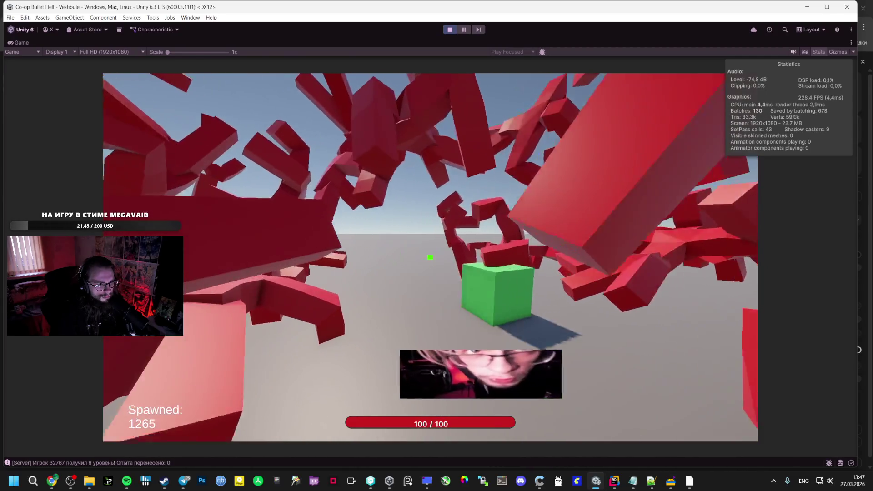
pyautogui.press('w')
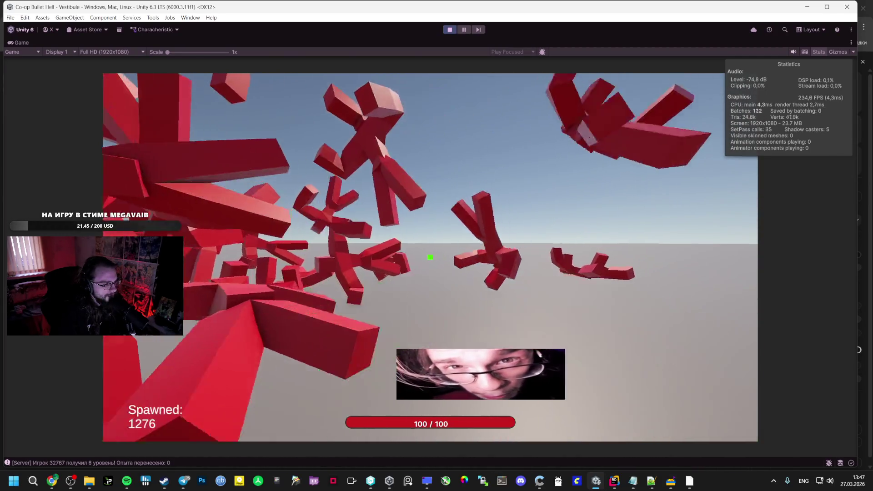
pyautogui.press('w')
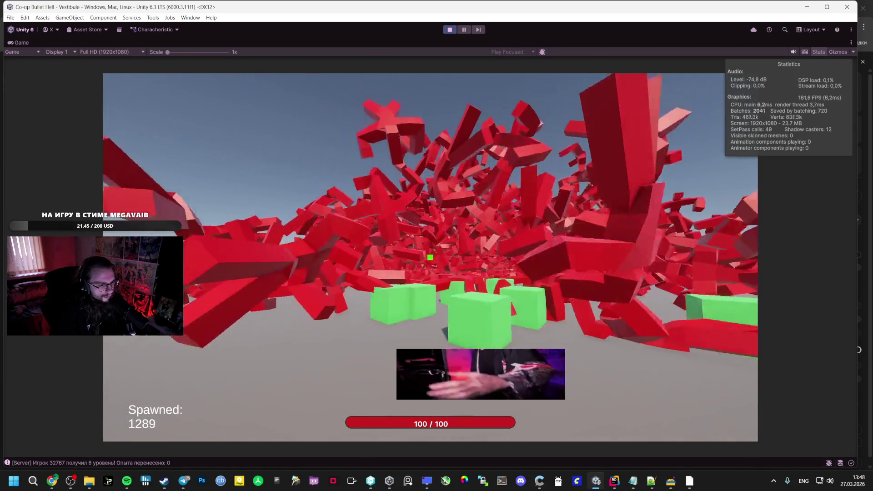
pyautogui.press('w')
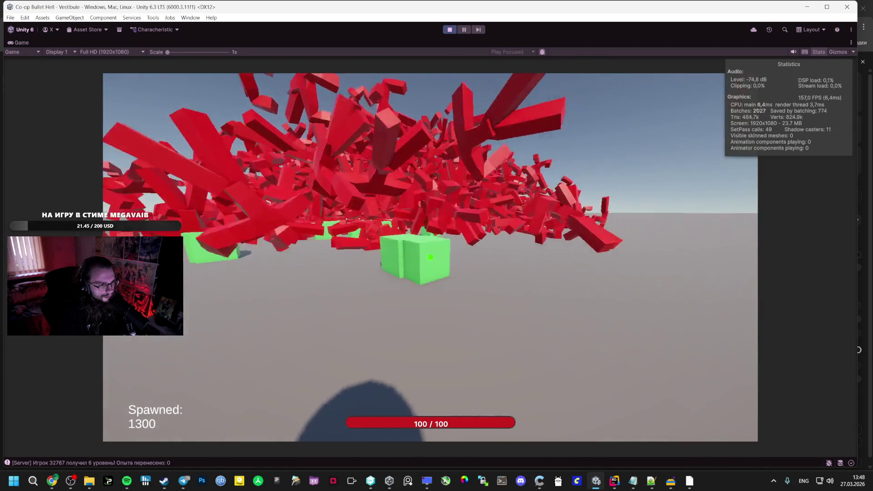
pyautogui.press('s')
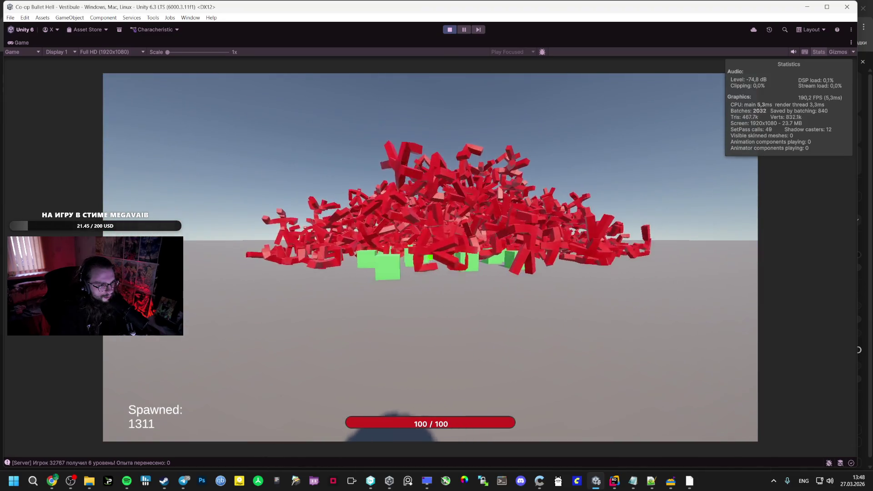
pyautogui.press('w')
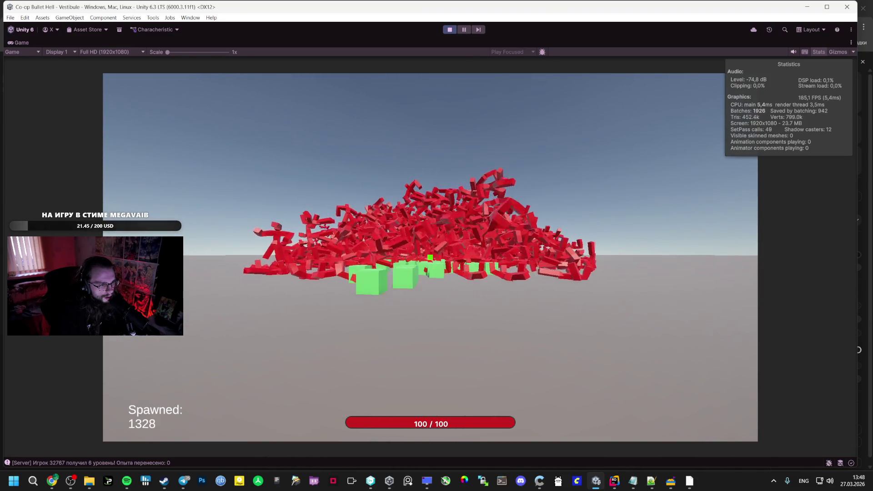
pyautogui.press('w')
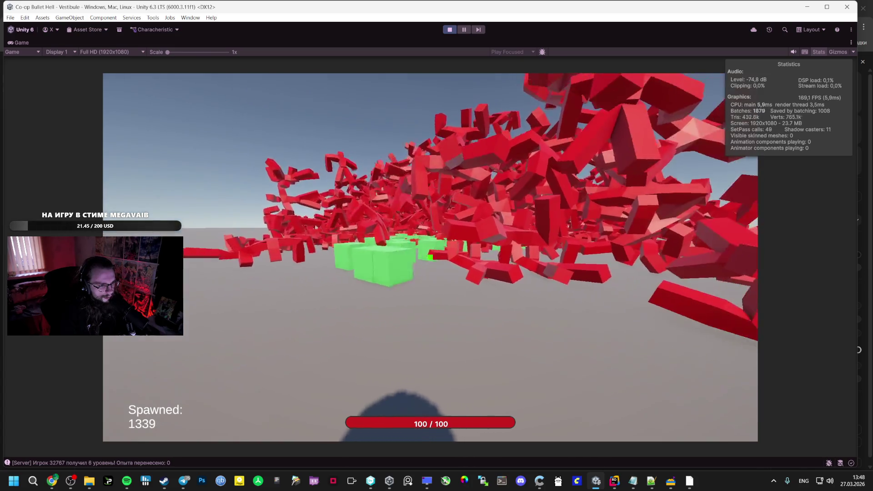
pyautogui.press('Escape')
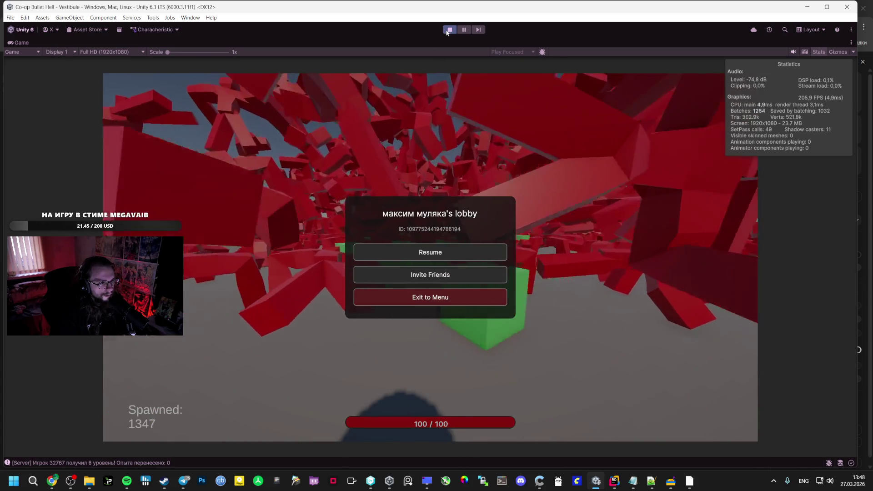
pyautogui.click(448, 31)
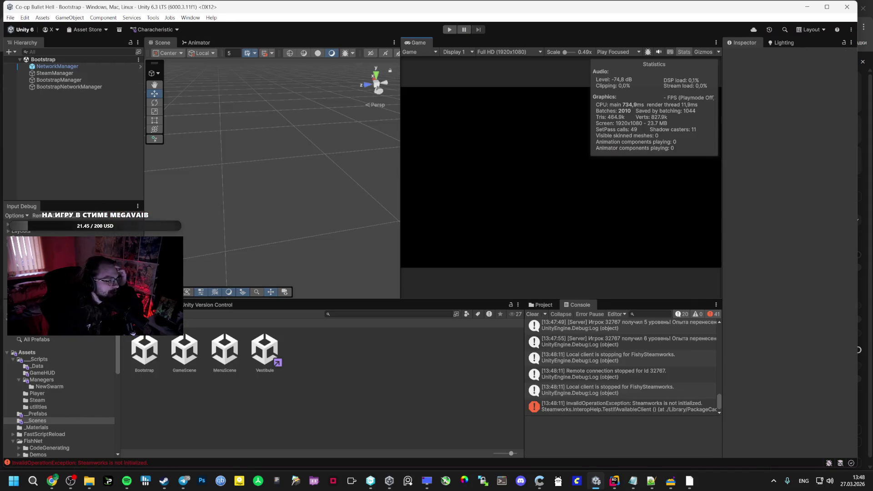
# Step: Set the Player prefab's Auto Gun Base Damage to 50
pyautogui.click(39, 407)
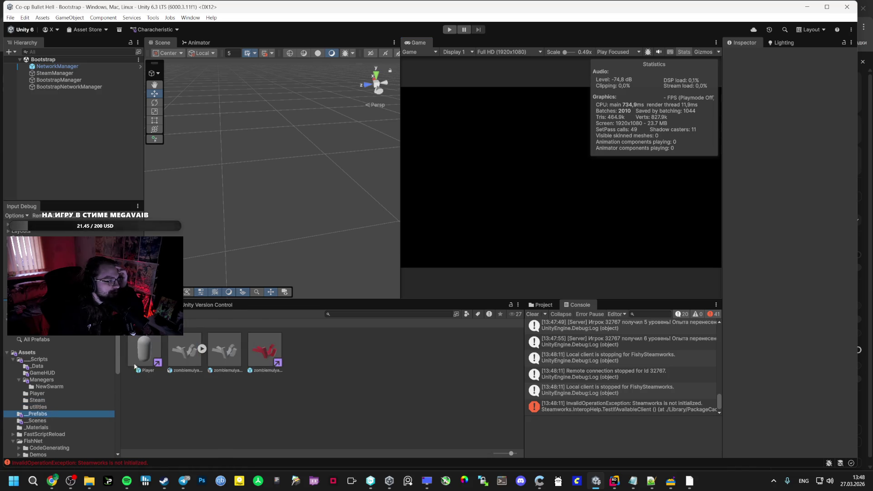
pyautogui.click(143, 352)
pyautogui.scroll(-3, 750, 321)
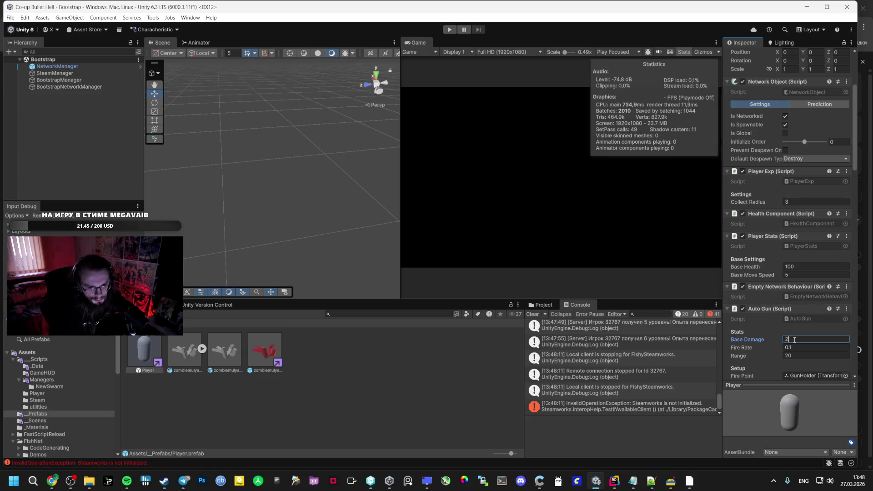
pyautogui.write('50')
pyautogui.press('Return')
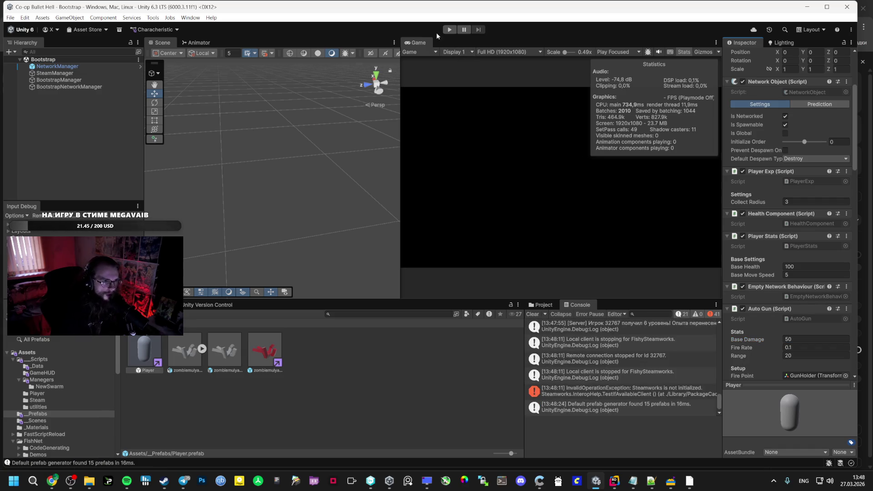
# Step: Build the Windows standalone game from Build Profiles into the GAME folder
pyautogui.click(10, 17)
pyautogui.click(28, 82)
pyautogui.click(318, 383)
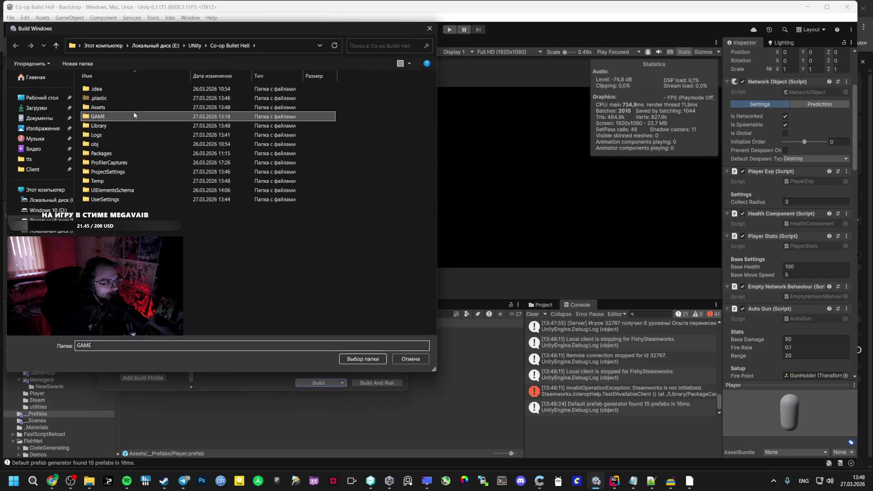
pyautogui.doubleClick(102, 116)
pyautogui.click(362, 359)
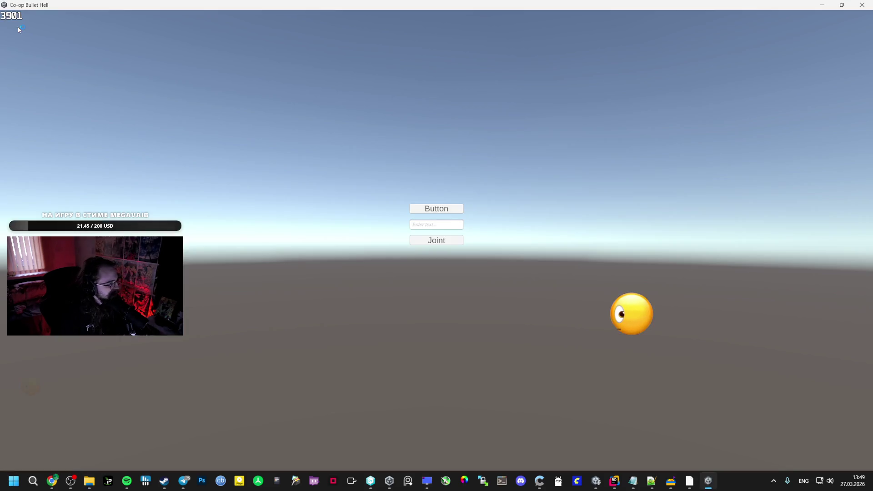
# Step: Start a lobby session in the built exe, pause with Esc, then resume among the spawning red enemies
pyautogui.click(436, 208)
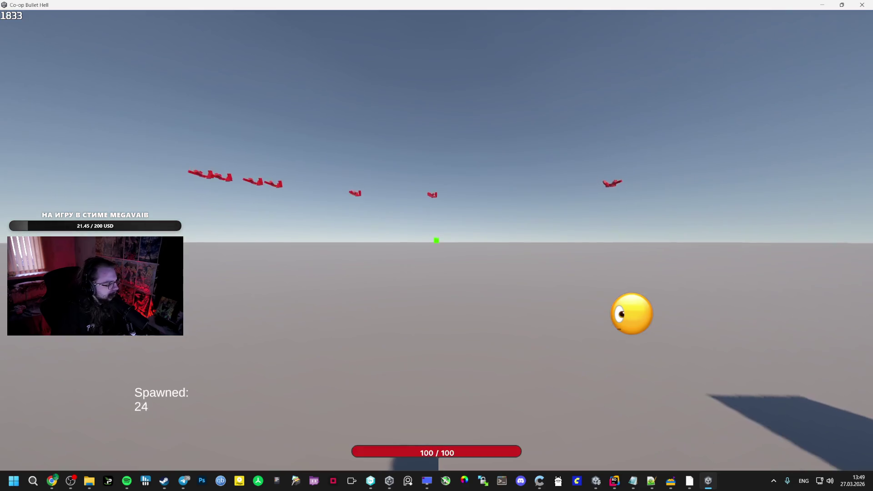
pyautogui.press('Escape')
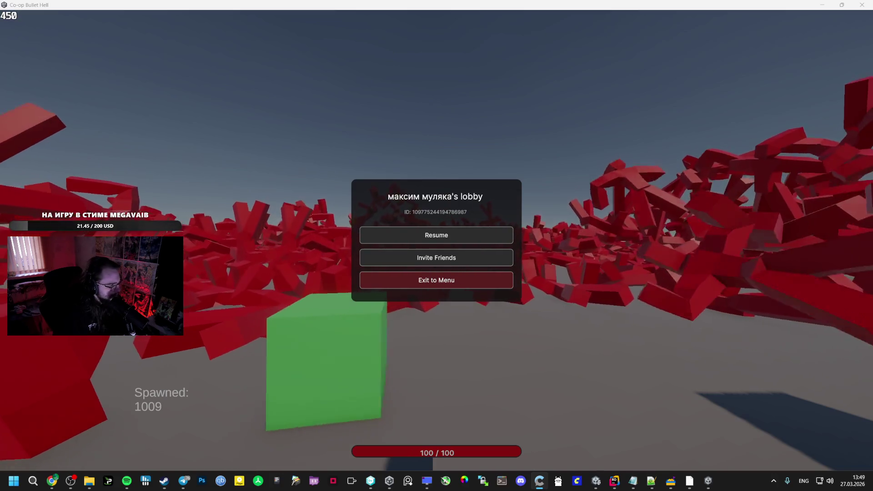
pyautogui.press('Escape')
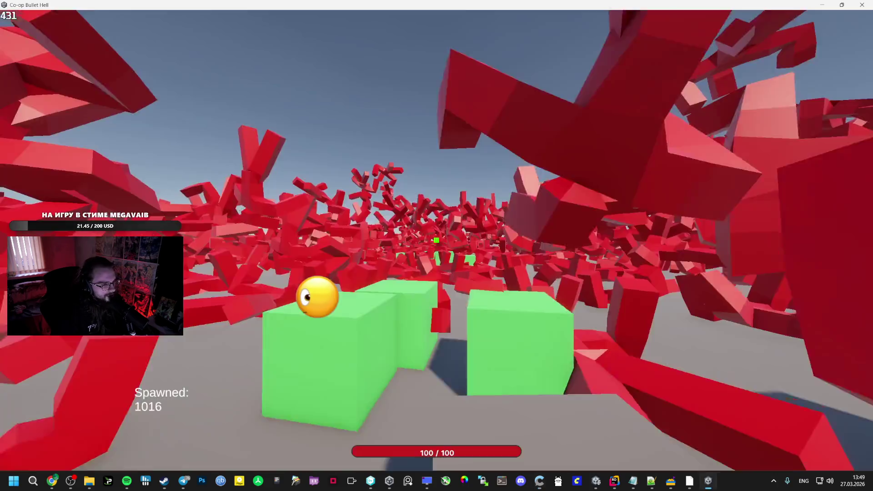
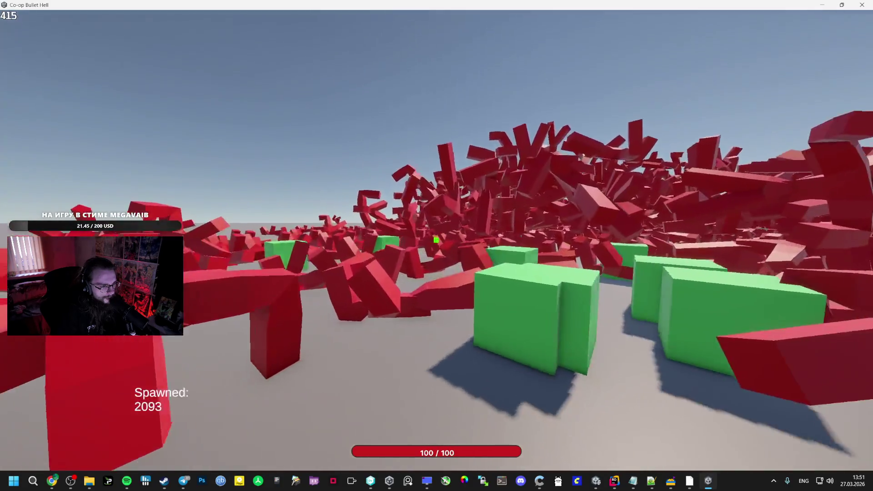
# Step: Exit the Co-op Bullet Hell match to the menu, quit the game and close the GAME folder window
pyautogui.press('Escape')
pyautogui.click(463, 279)
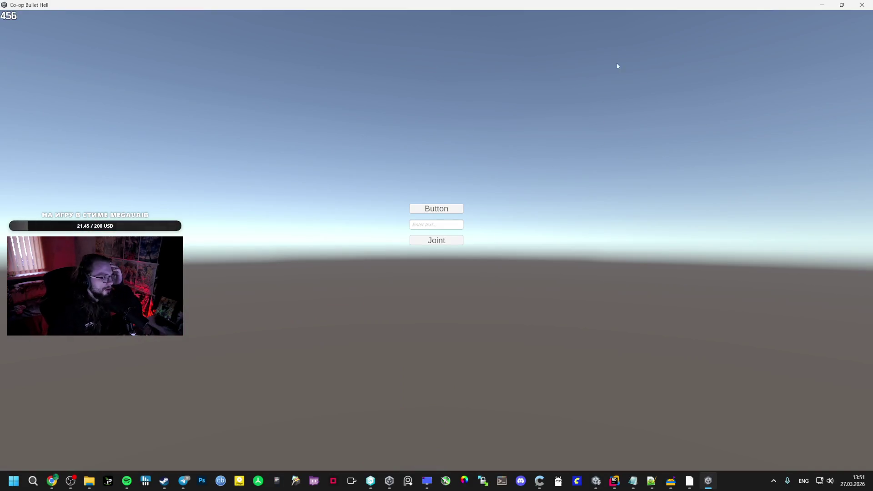
pyautogui.hotkey('alt', 'Tab')
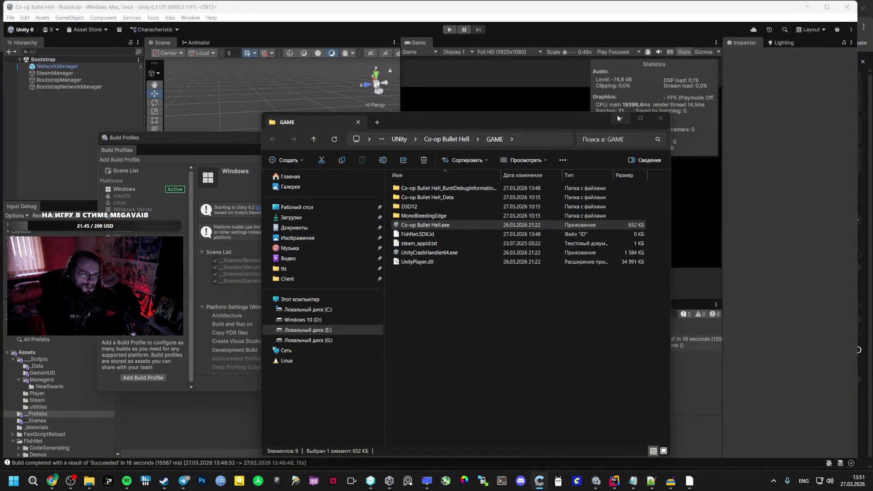
pyautogui.click(619, 117)
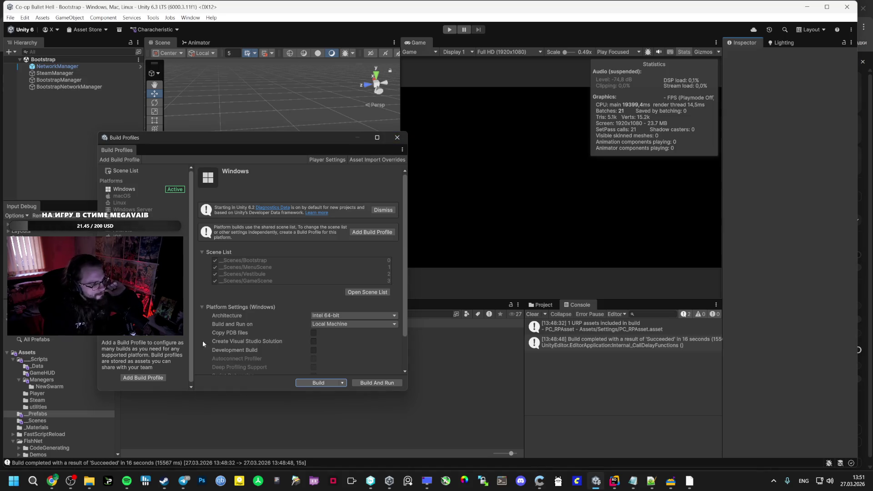
pyautogui.click(52, 481)
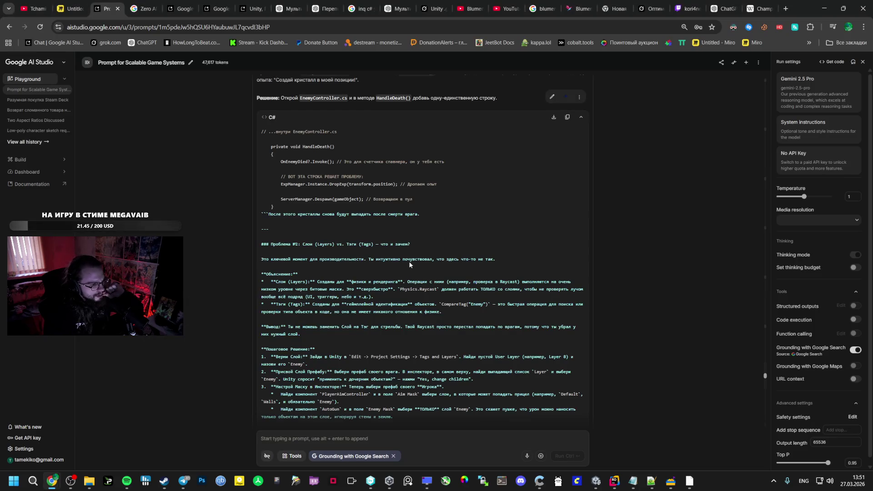
pyautogui.scroll(-5, 409, 262)
pyautogui.scroll(-5, 393, 238)
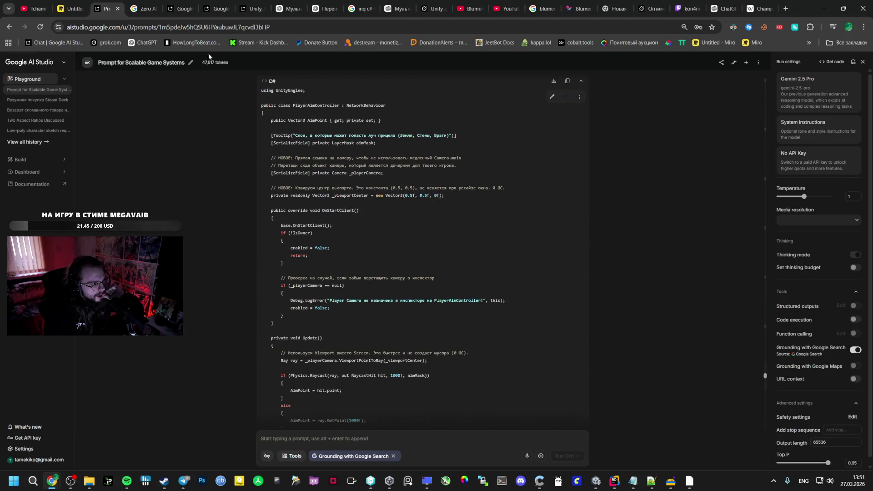
# Step: Switch to the AI Studio new-chat page and bring ПРОМТ.txt up in Notepad++
pyautogui.click(140, 8)
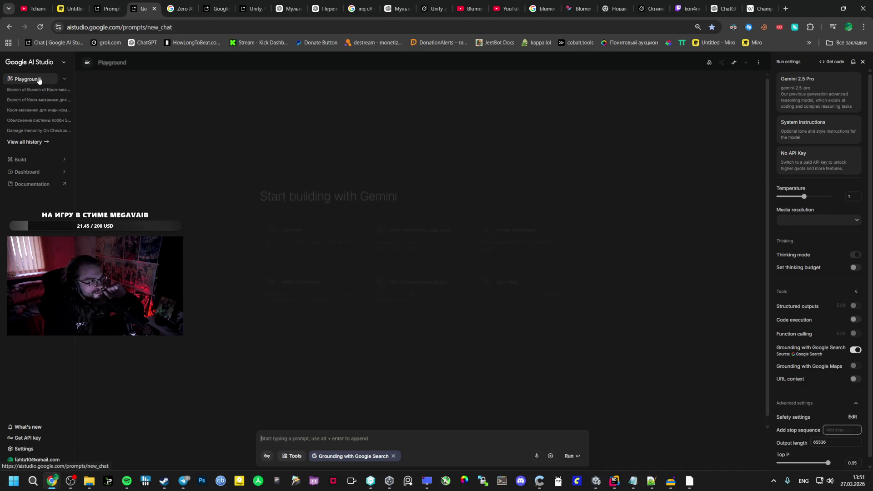
pyautogui.click(650, 481)
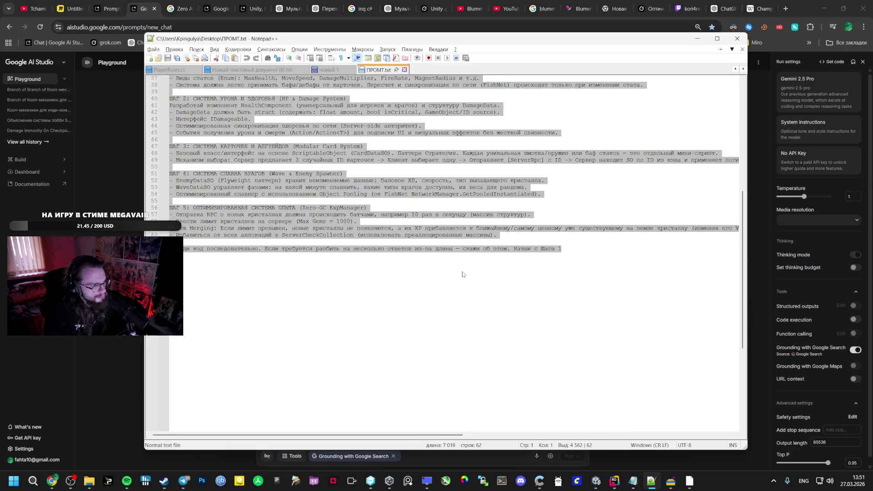
# Step: Review steps 3–5 of ПРОМТ.txt, briefly selecting and deselecting the whole prompt
pyautogui.click(463, 266)
pyautogui.moveTo(539, 236); pyautogui.dragTo(535, 230)
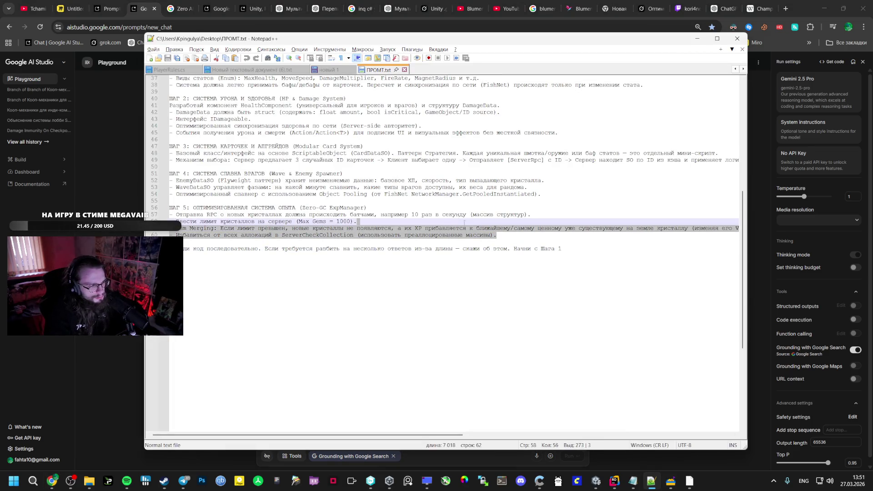
pyautogui.scroll(4, 294, 232)
pyautogui.moveTo(359, 221); pyautogui.dragTo(292, 235)
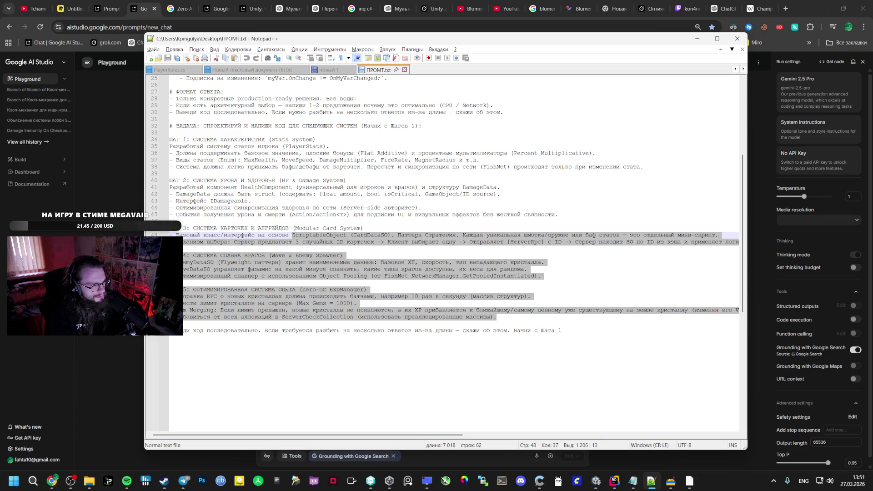
pyautogui.click(410, 327)
pyautogui.hotkey('ctrl', 'a')
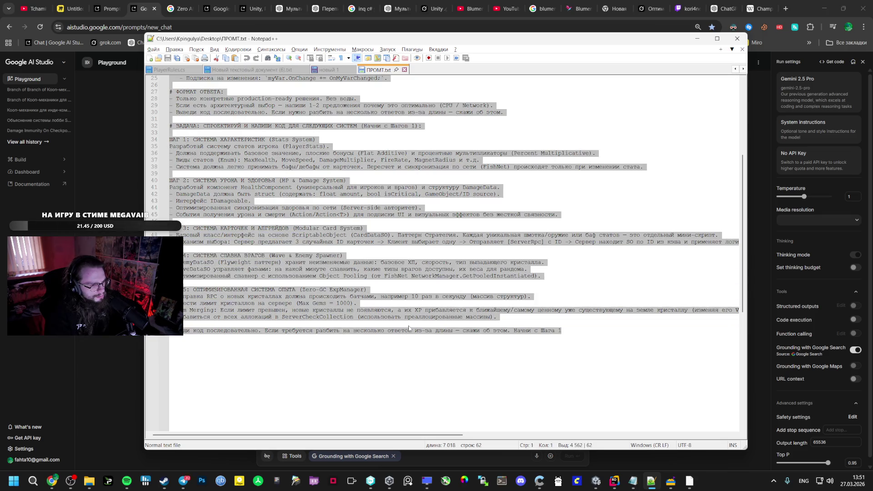
pyautogui.click(397, 332)
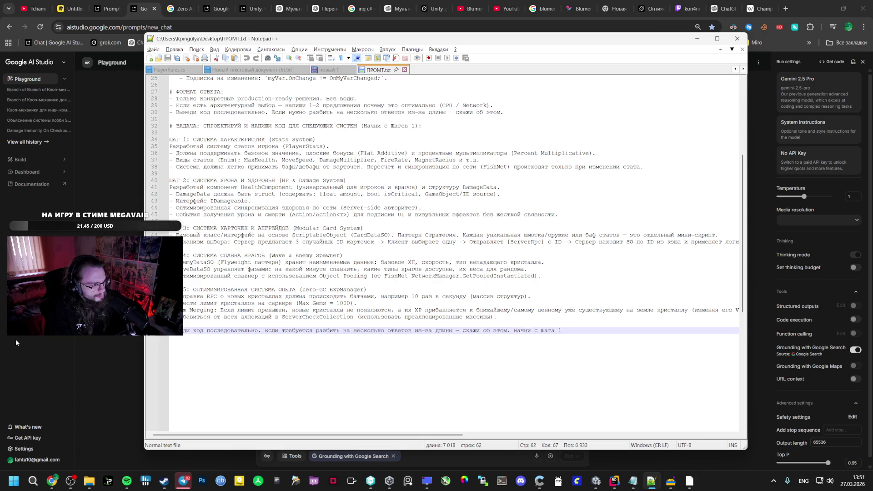
pyautogui.hotkey('alt', 'Tab')
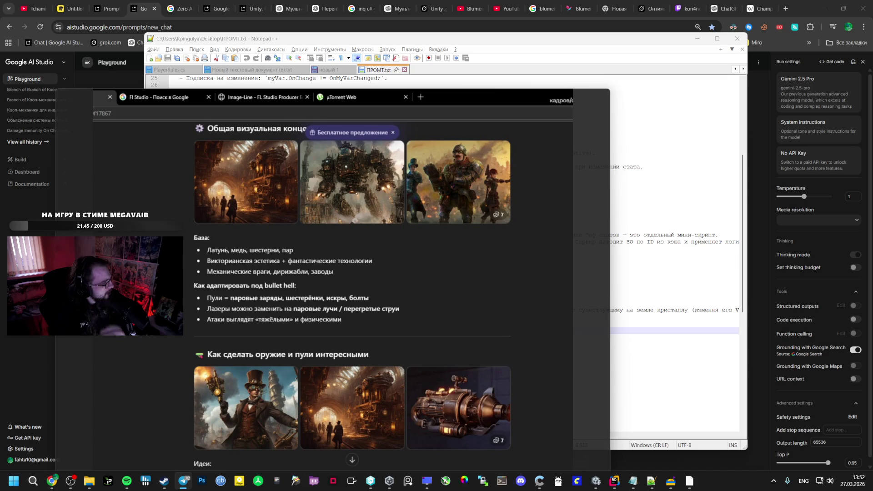
# Step: Dismiss the image window and select the full prompt text for copying
pyautogui.click(600, 96)
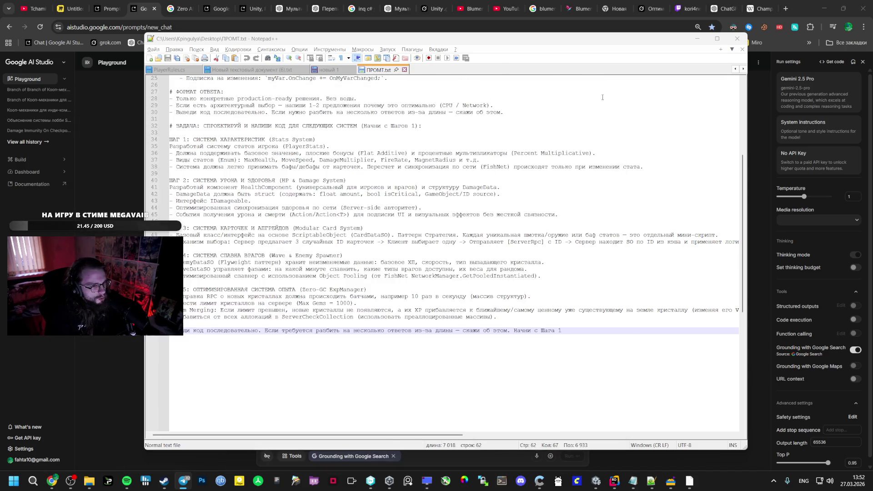
pyautogui.click(367, 223)
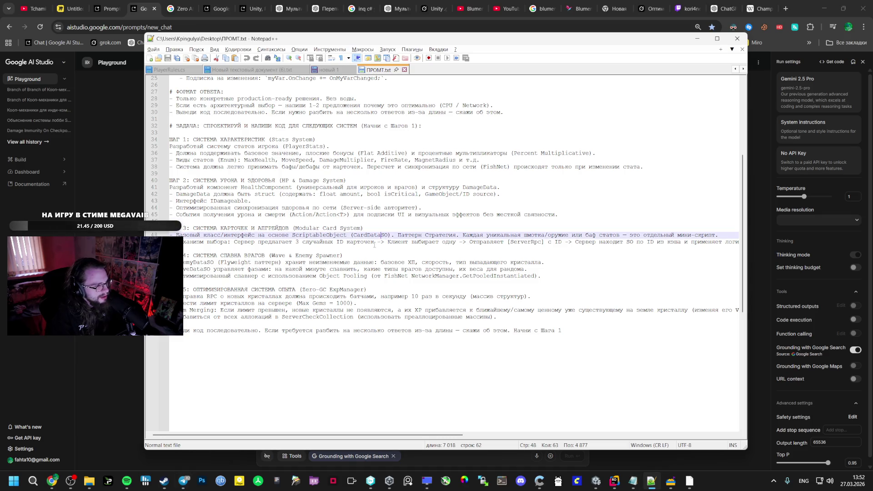
pyautogui.hotkey('ctrl', 'a')
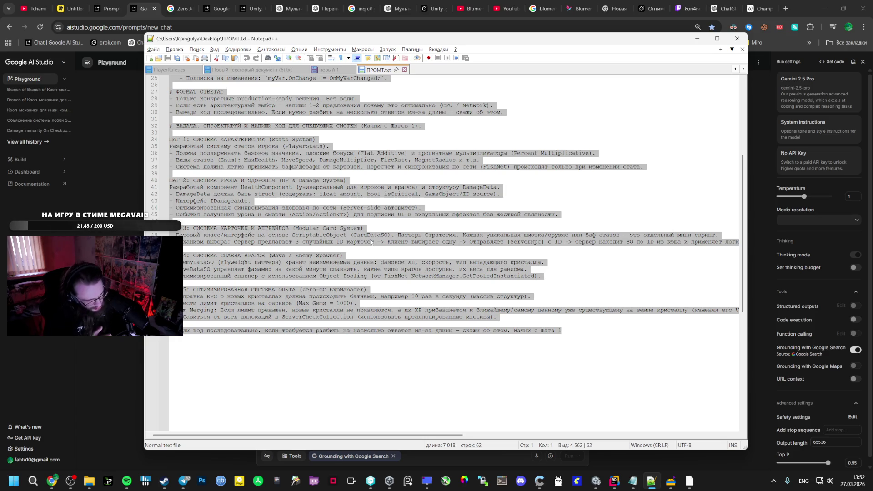
pyautogui.click(477, 318)
pyautogui.moveTo(497, 316)
pyautogui.mouseDown()
pyautogui.moveTo(195, 235)
pyautogui.moveTo(169, 41)
pyautogui.mouseUp()
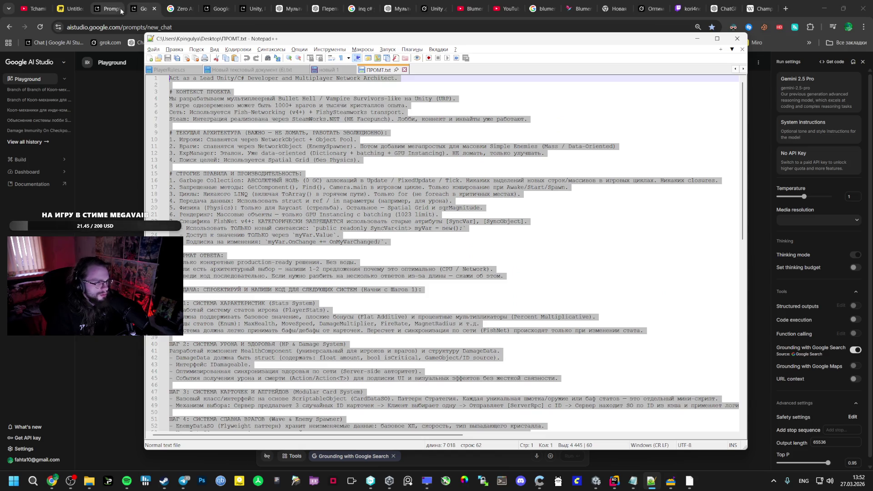
pyautogui.hotkey('alt', 'Tab')
# Step: Paste the prompt into the AI Studio chat and add a note that steps 1 and 2 are done
pyautogui.click(327, 369)
pyautogui.hotkey('ctrl', 'v')
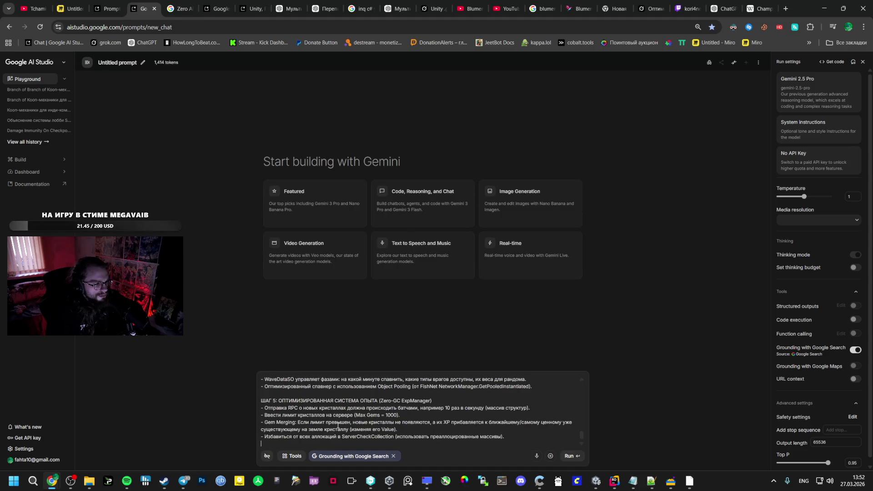
pyautogui.press('Return')
pyautogui.press('Return')
pyautogui.write('Z')
pyautogui.press('BackSpace')
pyautogui.press('BackSpace')
pyautogui.write('Я')
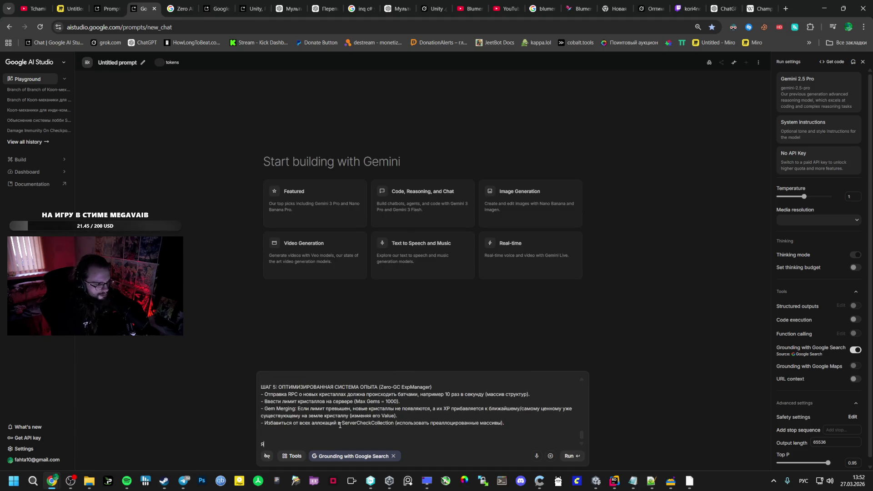
pyautogui.write(' уже сдела')
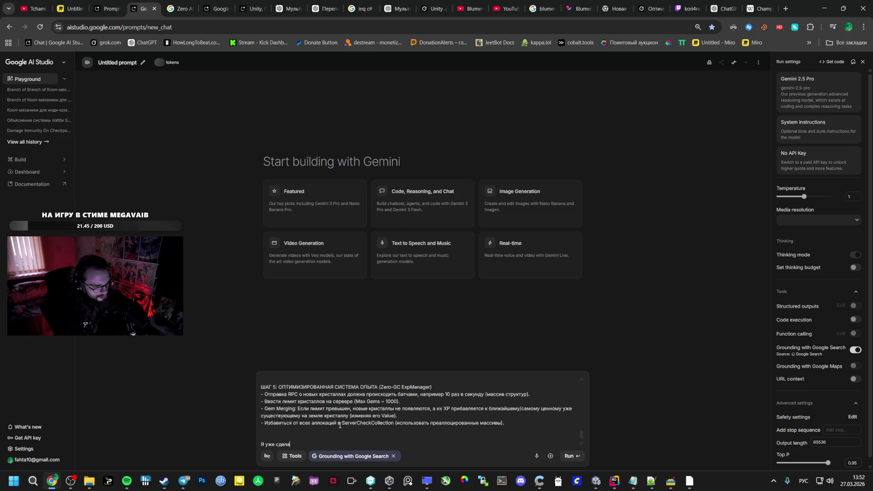
pyautogui.write('л вроде 2')
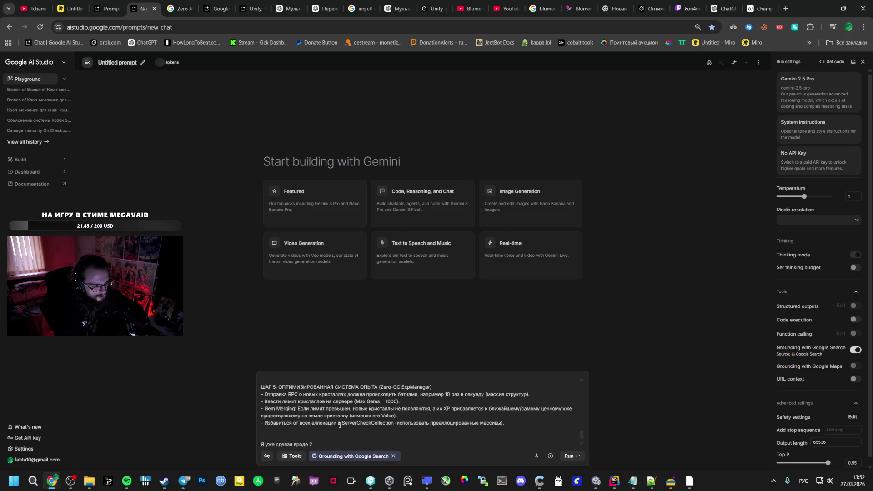
pyautogui.press('BackSpace')
pyautogui.write('1.')
pyautogui.press('BackSpace')
pyautogui.press('BackSpace')
pyautogui.write(', 2')
pyautogui.click(614, 481)
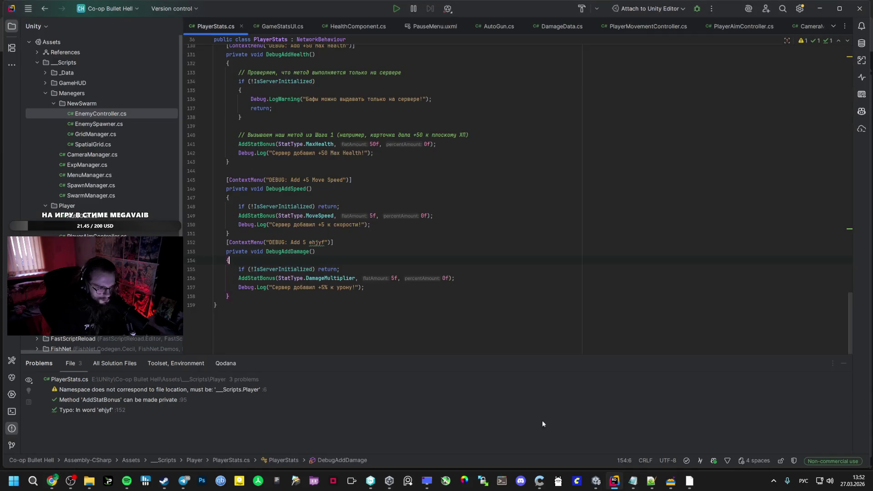
# Step: In Unity, select all seven Player scripts and drag them into the AI Studio chat
pyautogui.click(595, 481)
pyautogui.click(613, 481)
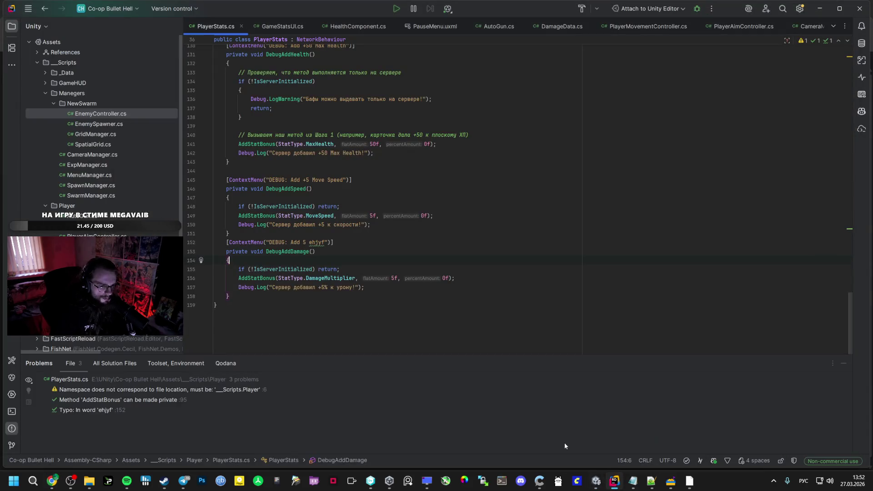
pyautogui.click(595, 481)
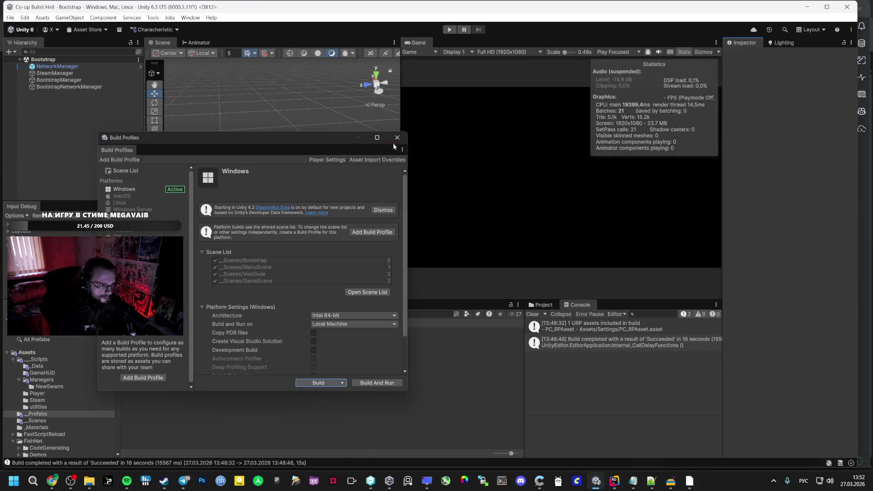
pyautogui.click(397, 138)
pyautogui.click(38, 394)
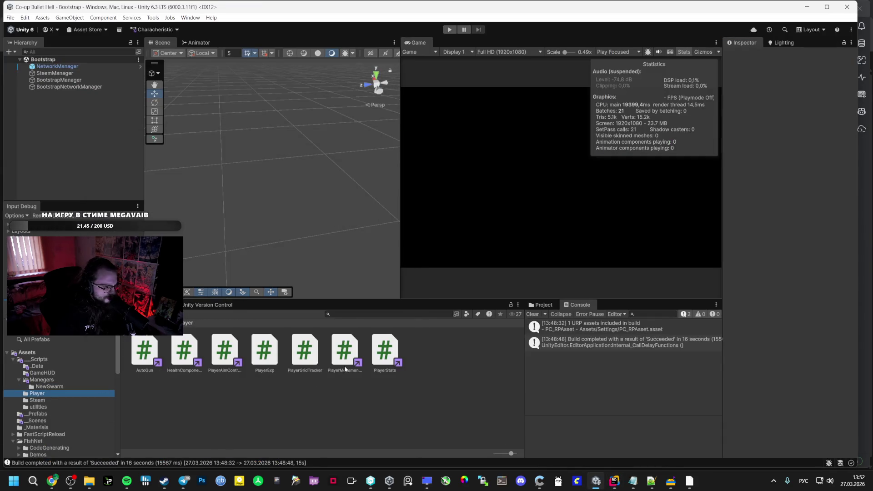
pyautogui.click(385, 351)
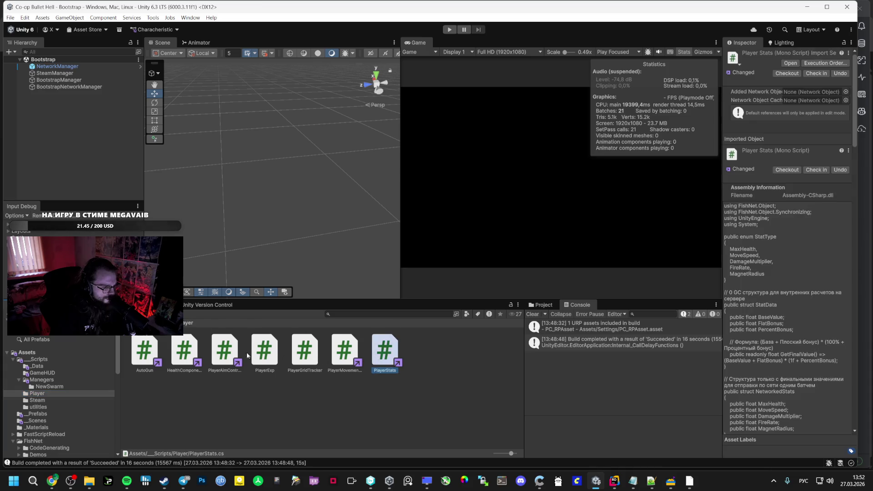
pyautogui.keyDown('shift'); pyautogui.click(145, 351); pyautogui.keyUp('shift')
pyautogui.moveTo(265, 350); pyautogui.dragTo(352, 412)
pyautogui.hotkey('alt', 'Tab')
pyautogui.hotkey('alt', 'Tab')
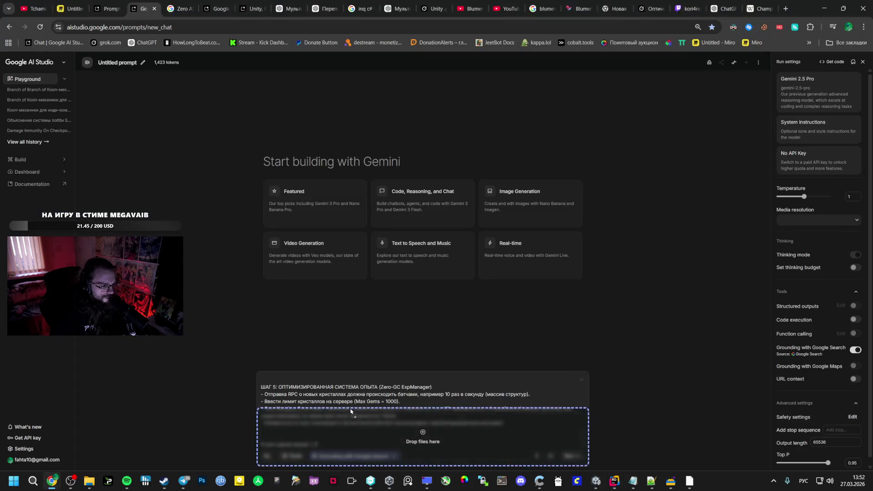
pyautogui.hotkey('alt', 'Tab')
pyautogui.hotkey('alt', 'Tab')
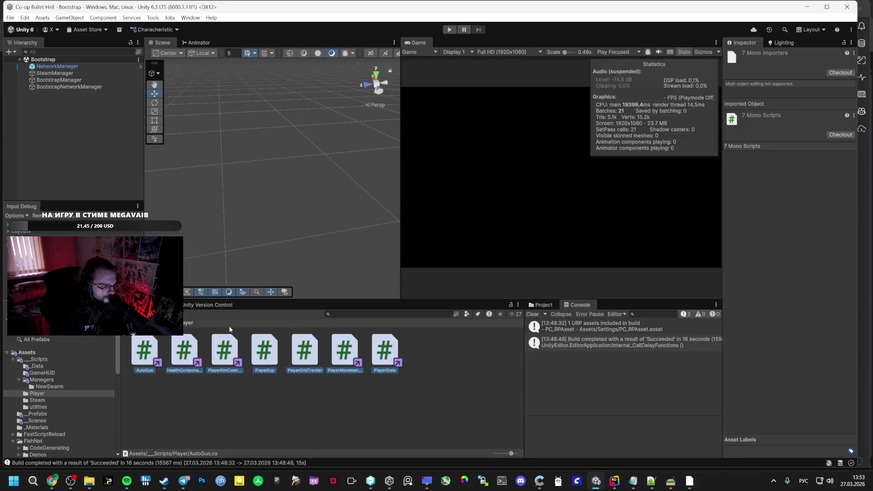
# Step: Select the GameHUD UI scripts (VestibuleEscMenu, GameStatsUI, PlayerHUD_UI) and carry them to AI Studio
pyautogui.click(39, 359)
pyautogui.doubleClick(185, 354)
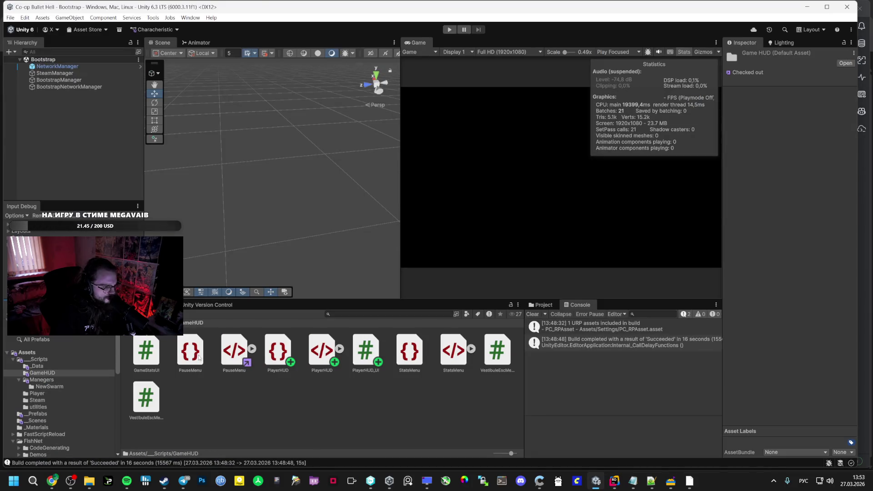
pyautogui.click(497, 353)
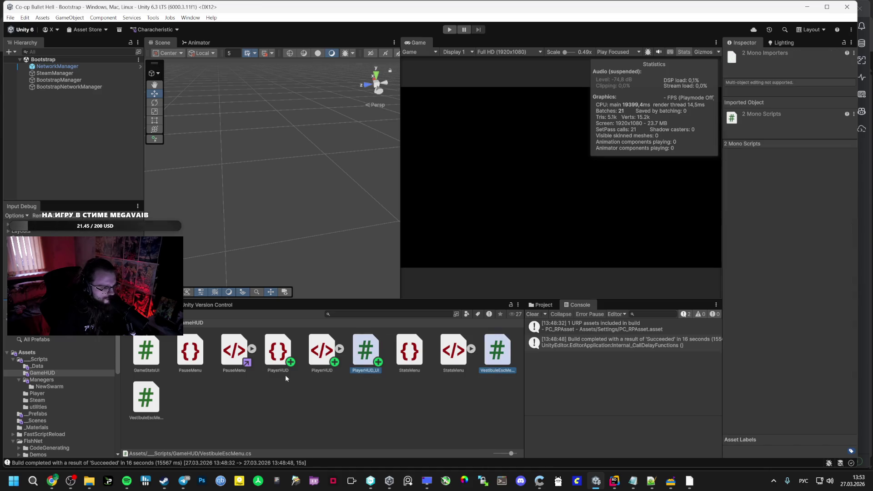
pyautogui.click(147, 399)
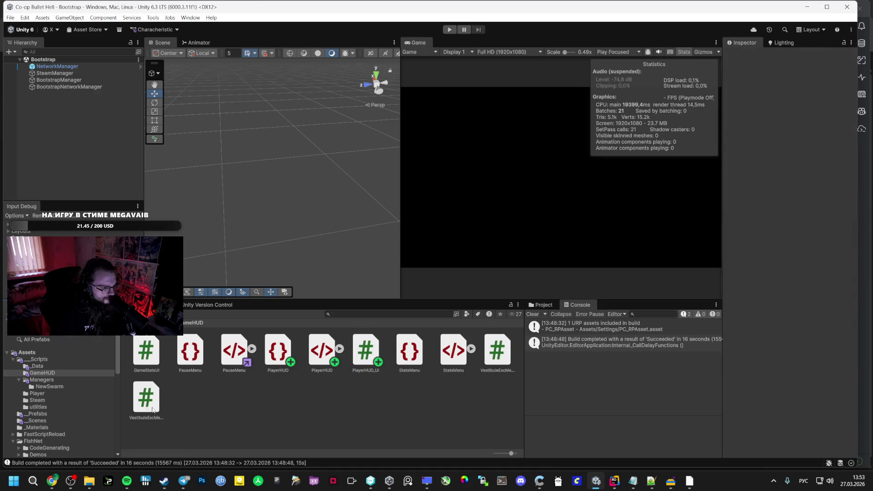
pyautogui.keyDown('ctrl'); pyautogui.click(365, 352); pyautogui.keyUp('ctrl')
pyautogui.keyDown('ctrl'); pyautogui.click(147, 352); pyautogui.keyUp('ctrl')
pyautogui.hotkey('alt', 'Tab')
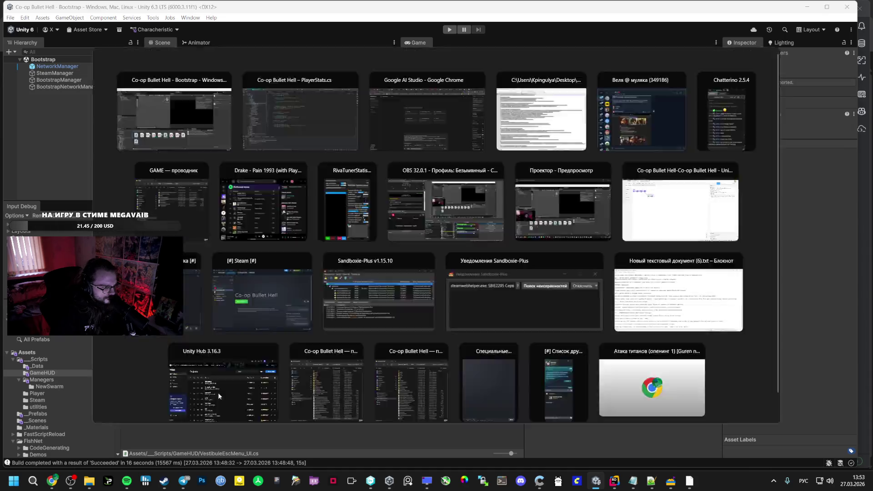
pyautogui.hotkey('alt', 'Tab')
pyautogui.hotkey('alt', 'Tab')
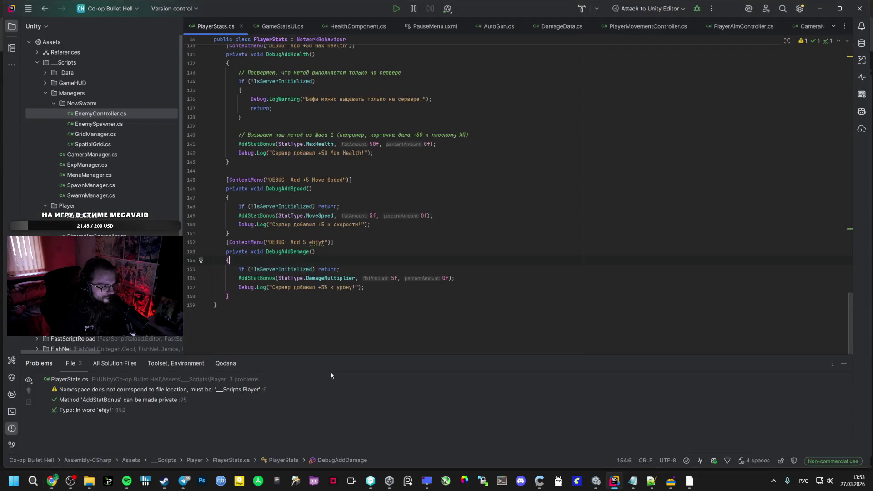
pyautogui.hotkey('alt', 'Tab')
# Step: Select SpawnManager in the Manegers folder and carry it to the chat
pyautogui.click(171, 322)
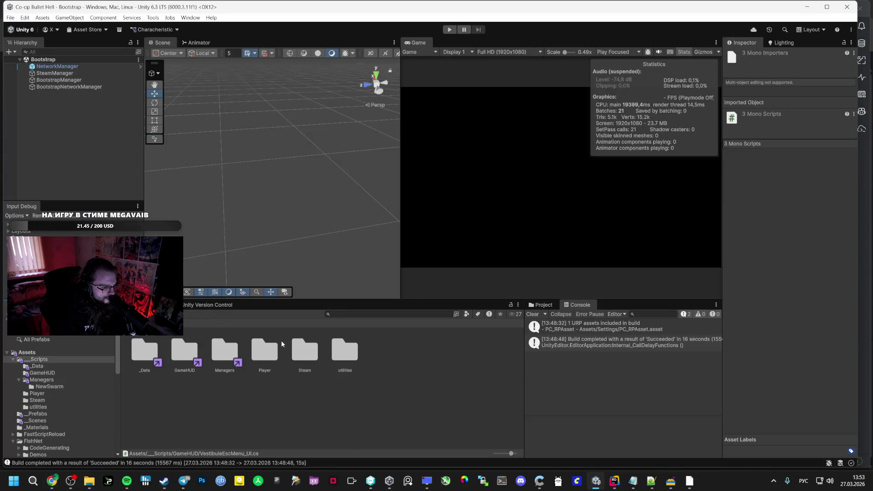
pyautogui.doubleClick(238, 348)
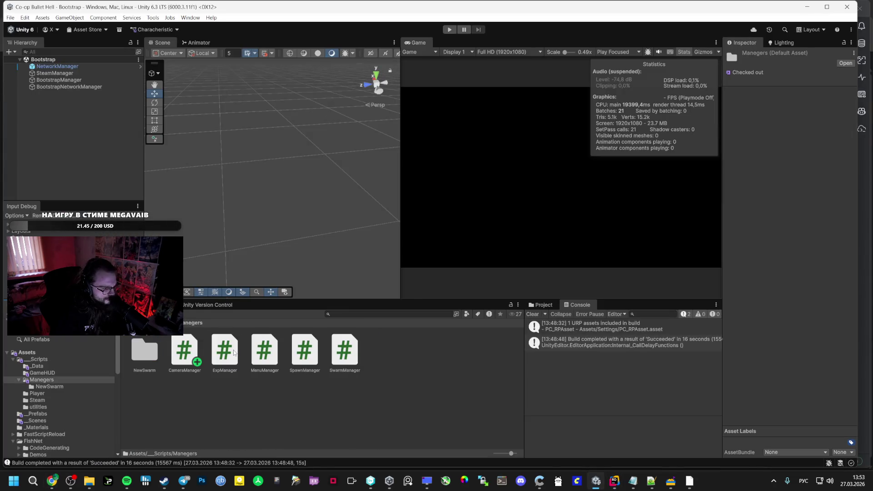
pyautogui.click(304, 351)
pyautogui.hotkey('alt', 'Tab')
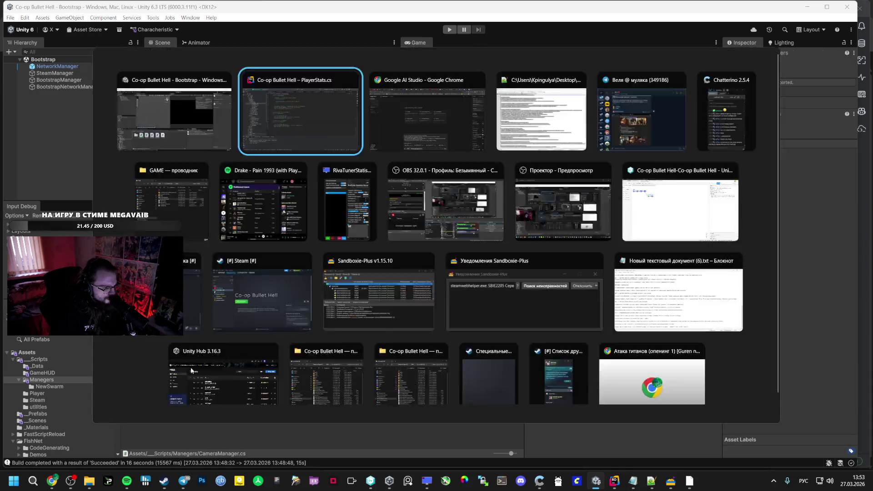
pyautogui.hotkey('alt', 'Tab')
pyautogui.hotkey('alt', 'Tab')
pyautogui.hotkey('alt', 'Tab')
pyautogui.hotkey('alt', 'Tab')
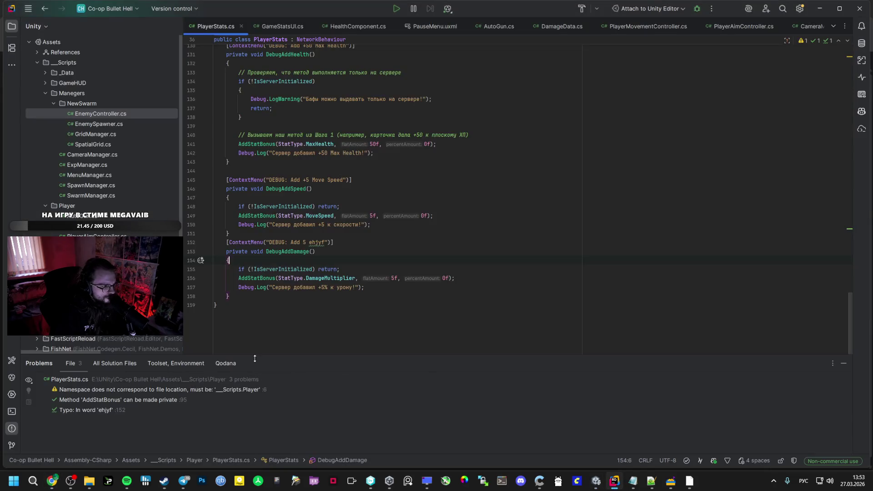
pyautogui.hotkey('alt', 'Tab')
pyautogui.hotkey('alt', 'Tab')
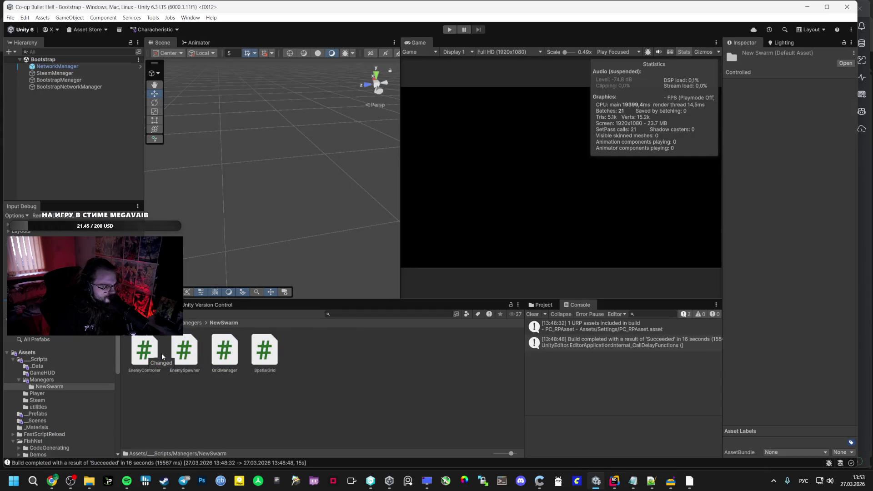
# Step: Select all four NewSwarm scripts and bring Google AI Studio to the front
pyautogui.click(153, 358)
pyautogui.hotkey('ctrl', 'a')
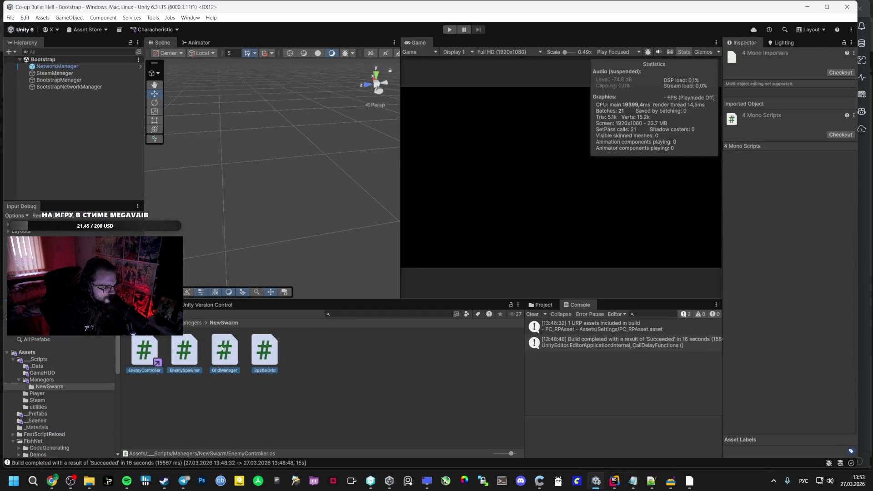
pyautogui.hotkey('alt', 'Tab')
pyautogui.hotkey('alt', 'Tab')
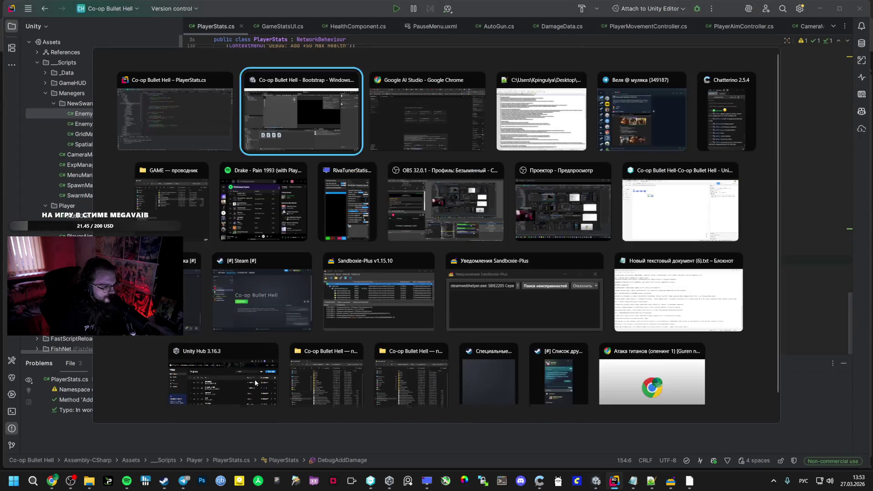
pyautogui.hotkey('alt', 'Tab')
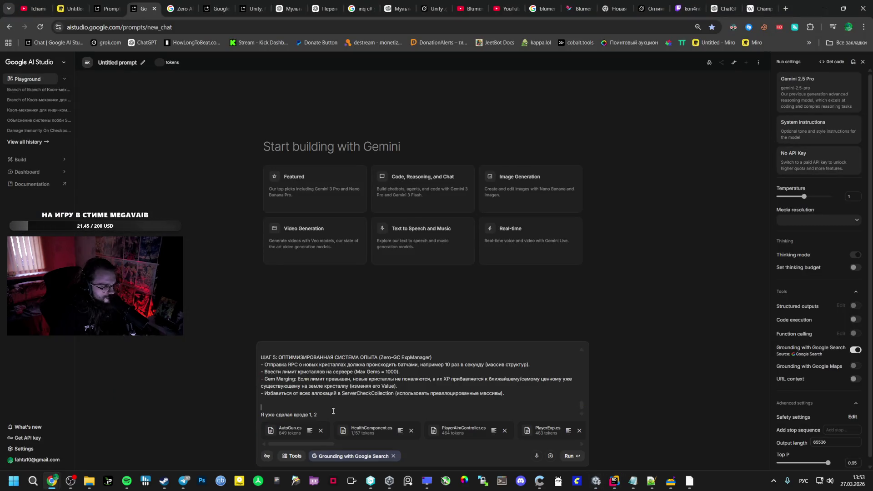
pyautogui.write('.')
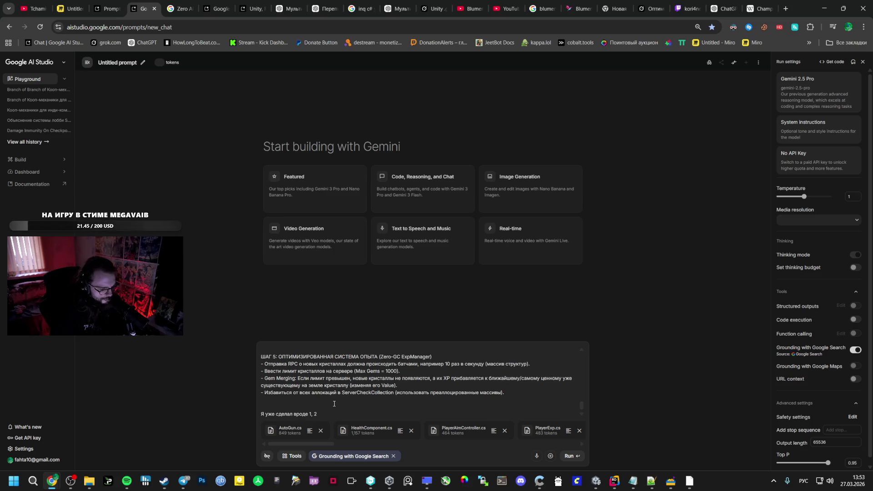
pyautogui.write(' Н')
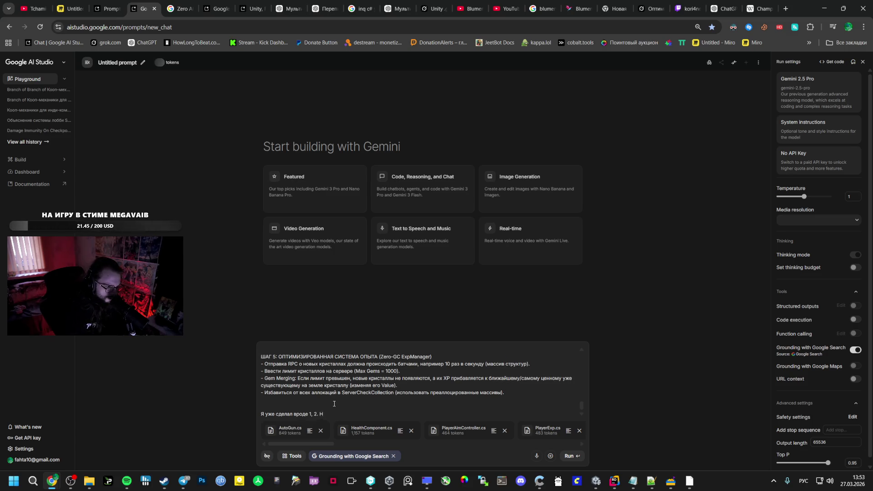
pyautogui.write('Оов')
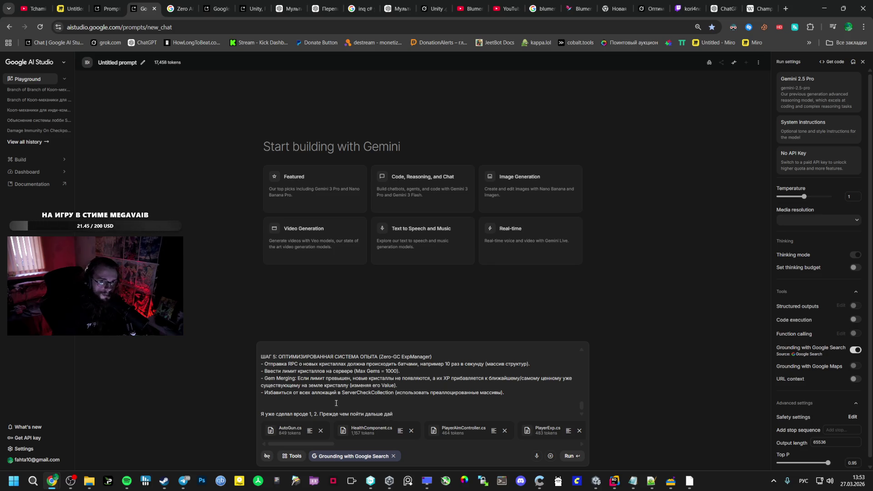
# Step: Choose Gemini 3.1 Pro Preview as the model, then return to Unity
pyautogui.click(833, 86)
pyautogui.scroll(-2, 778, 205)
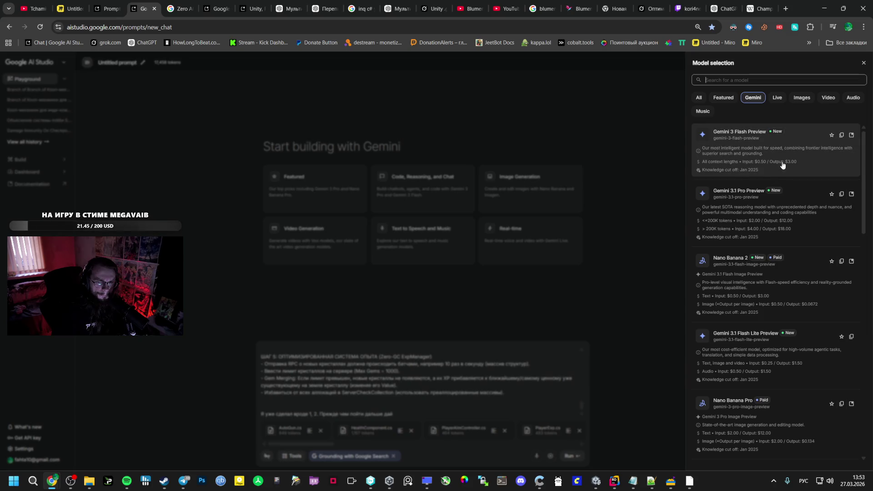
pyautogui.click(778, 212)
pyautogui.write('по этому анализ')
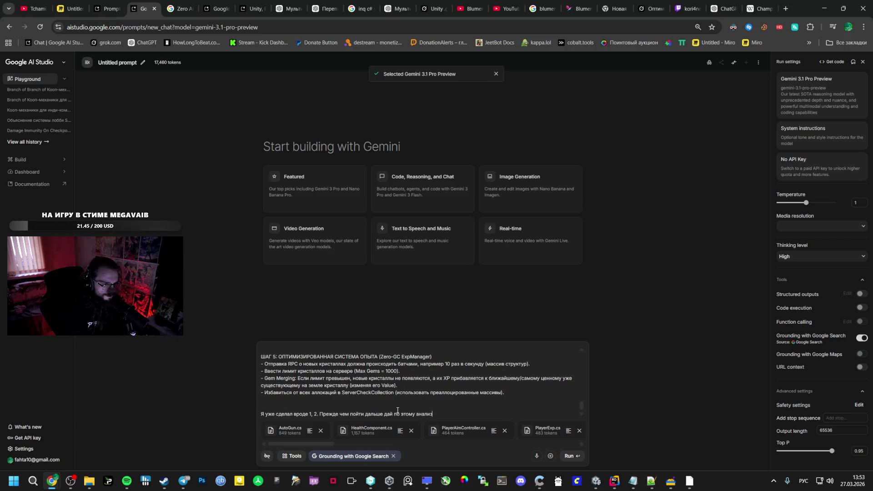
pyautogui.hotkey('alt', 'Tab')
pyautogui.hotkey('alt', 'Tab')
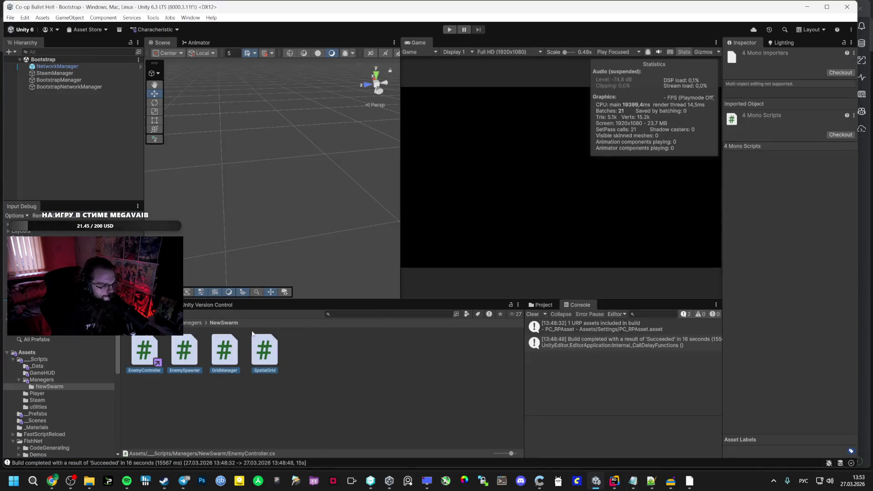
# Step: Select BootstrapManager in the Steam folder and carry it over to the AI Studio chat
pyautogui.click(189, 323)
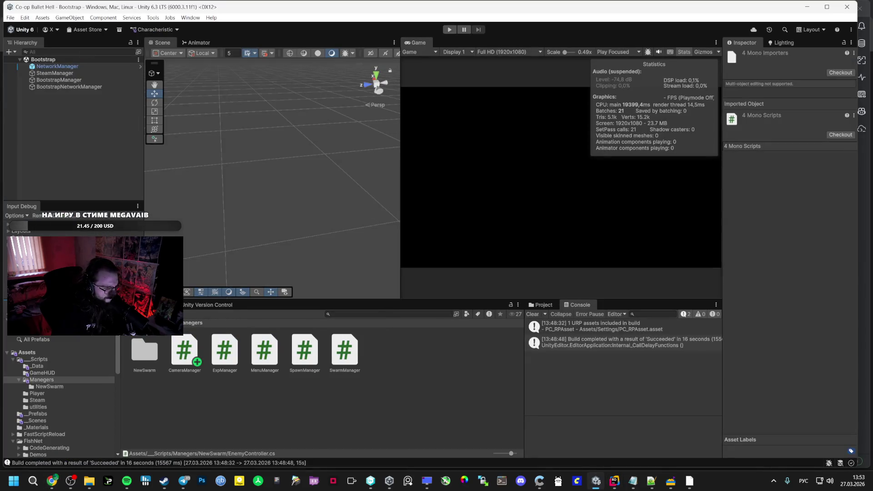
pyautogui.click(176, 323)
pyautogui.click(299, 352)
pyautogui.doubleClick(299, 352)
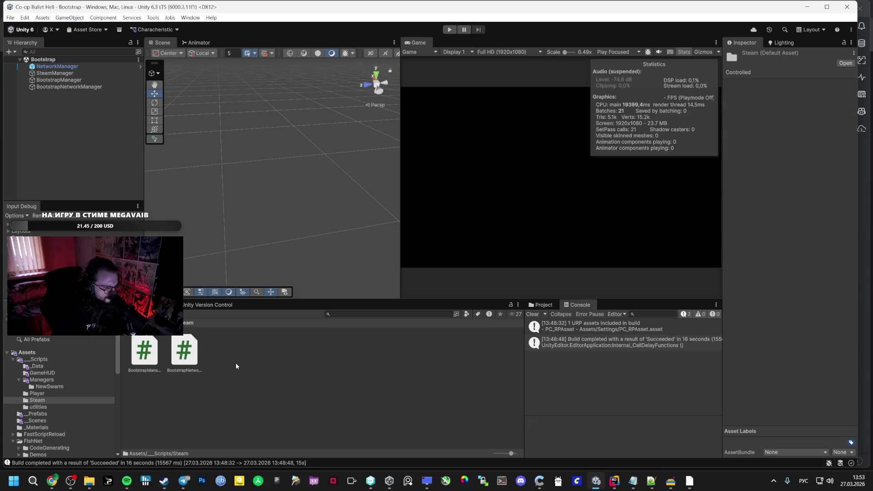
pyautogui.click(188, 353)
pyautogui.hotkey('alt', 'Tab')
pyautogui.hotkey('alt', 'Tab')
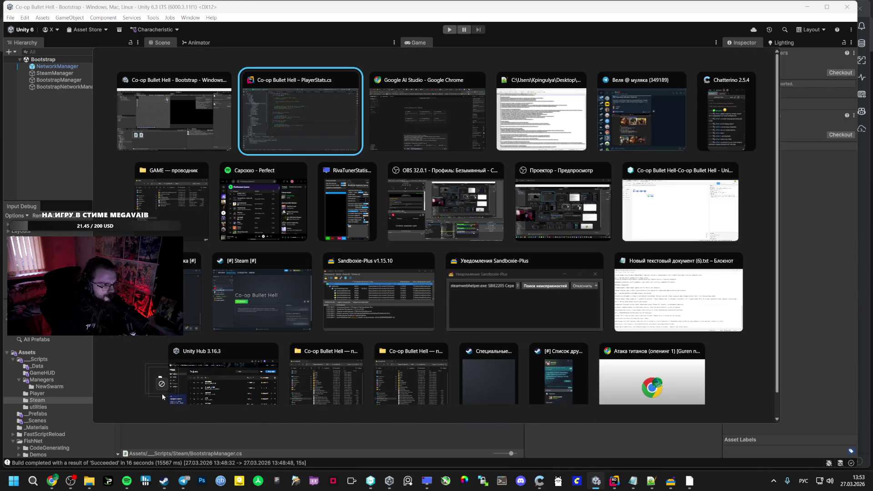
pyautogui.hotkey('alt', 'Tab')
pyautogui.press('Tab')
pyautogui.hotkey('alt', 'Tab')
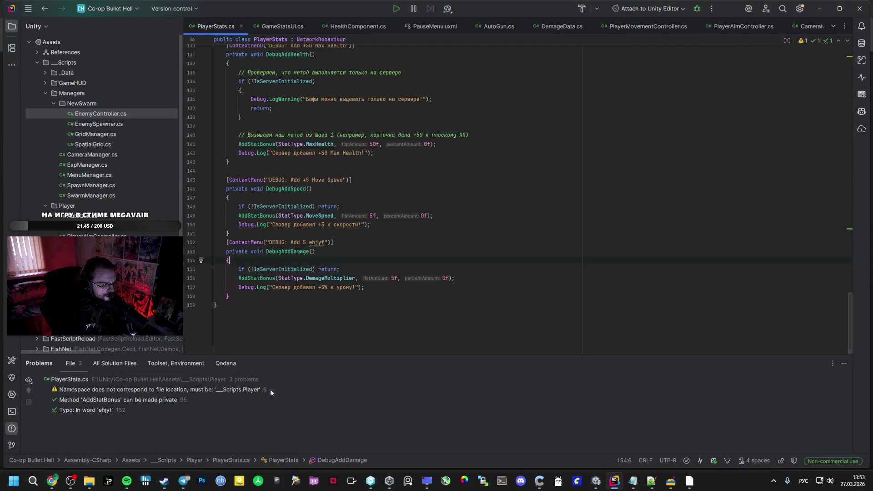
pyautogui.hotkey('alt', 'Tab')
# Step: Review the _Data folder scripts DamageData, EnemyData, EnemyTypeSO and the FirstEnemy asset
pyautogui.click(39, 359)
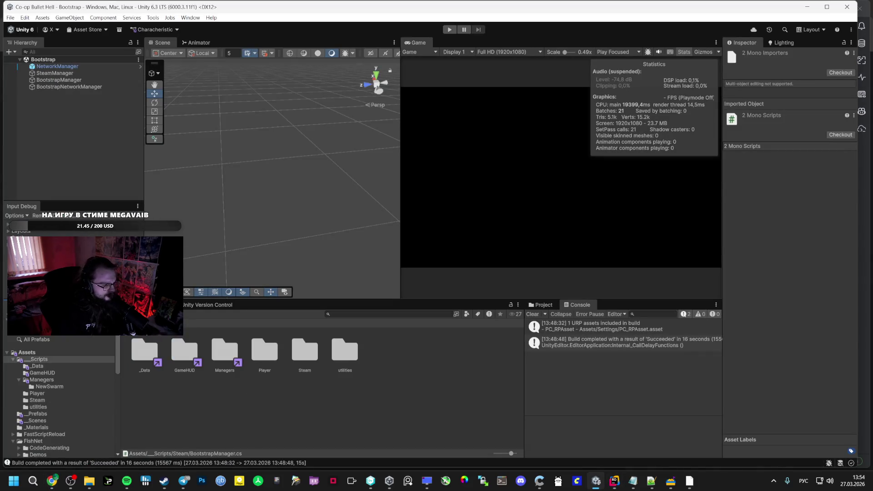
pyautogui.doubleClick(144, 351)
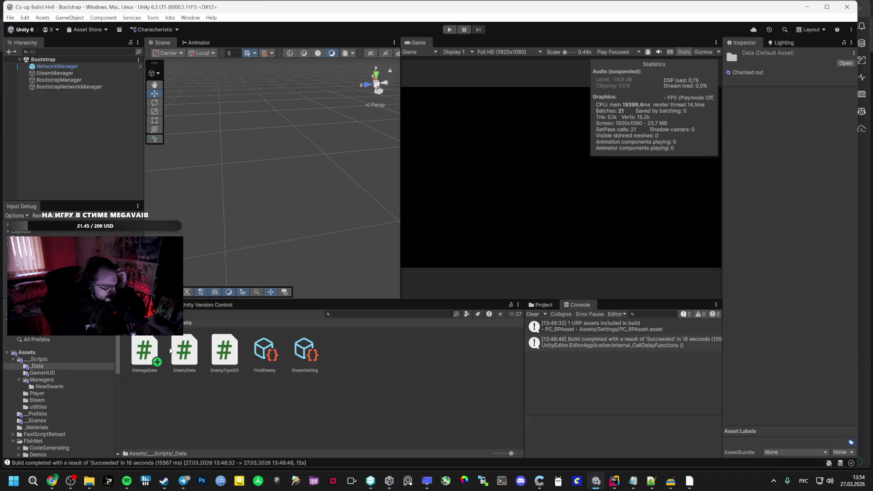
pyautogui.click(144, 351)
pyautogui.keyDown('shift'); pyautogui.click(224, 351); pyautogui.keyUp('shift')
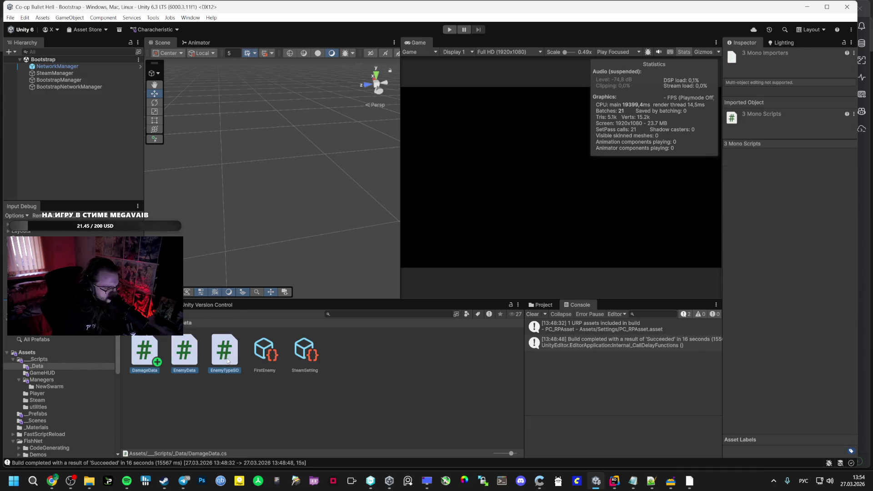
pyautogui.click(265, 352)
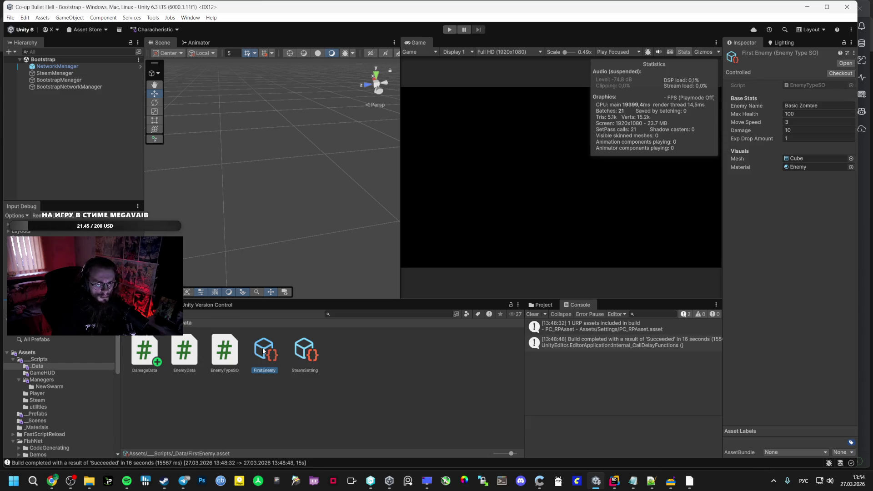
pyautogui.click(224, 351)
pyautogui.click(184, 352)
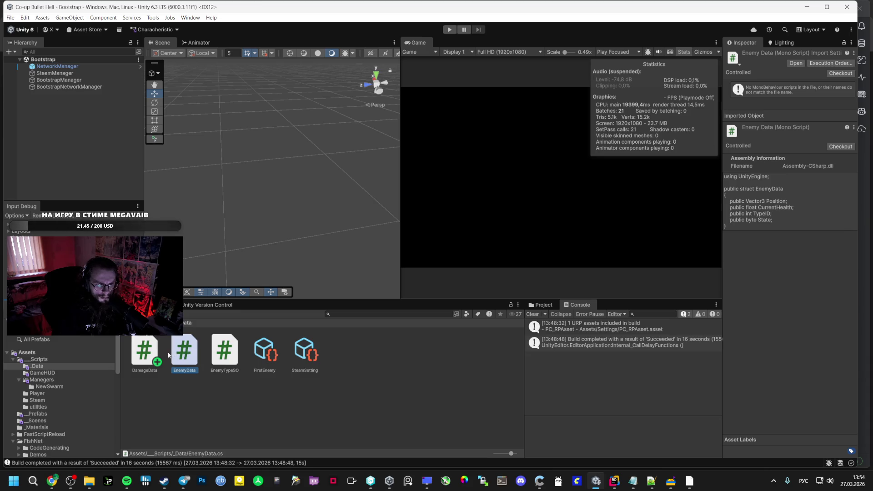
pyautogui.click(234, 356)
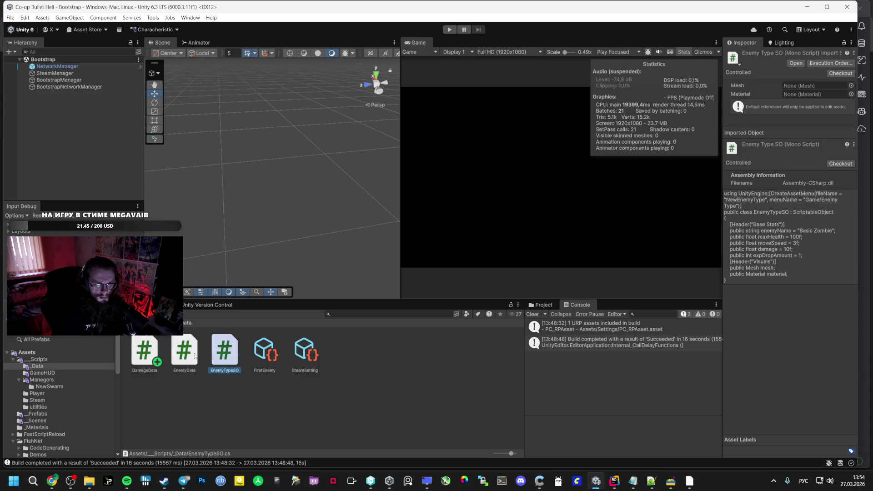
pyautogui.click(195, 357)
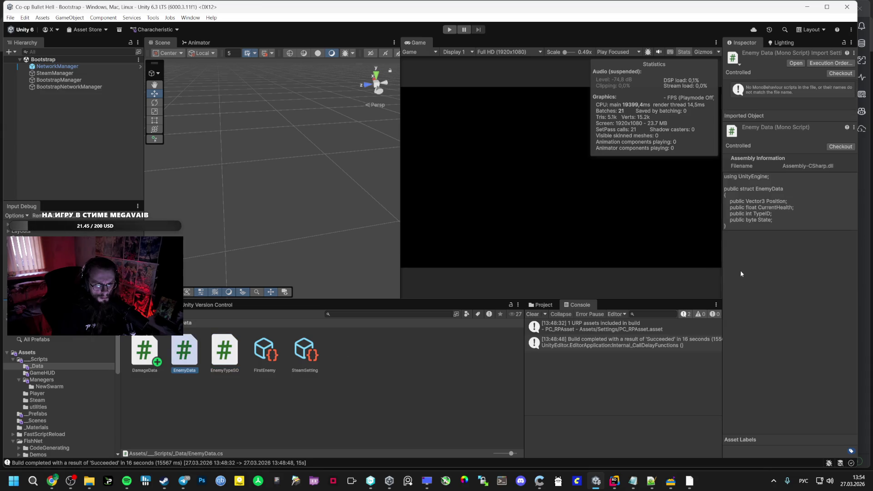
pyautogui.click(764, 204)
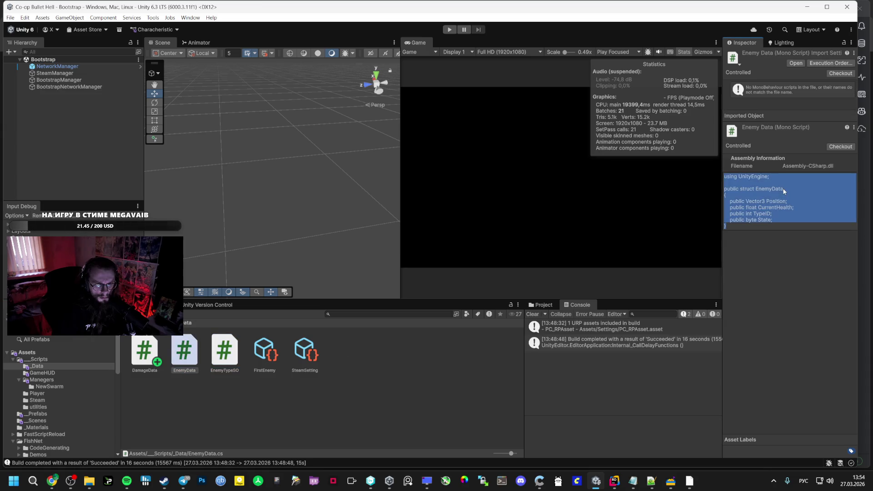
pyautogui.click(146, 355)
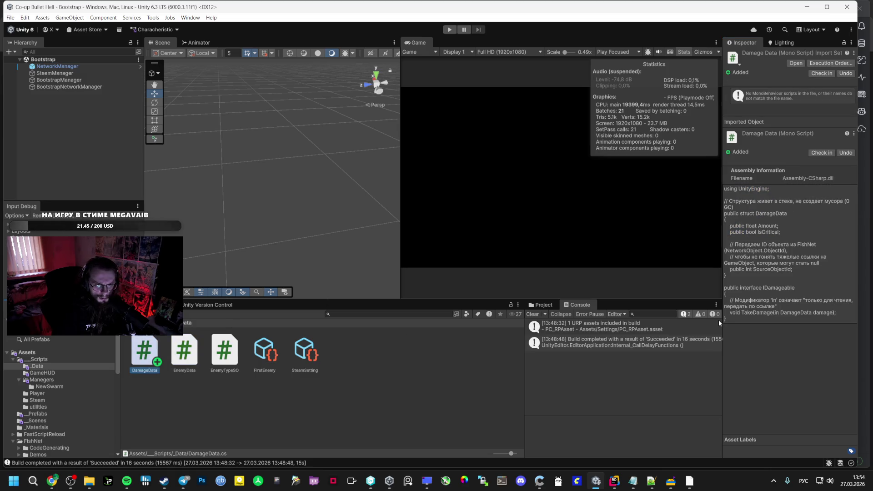
pyautogui.click(184, 354)
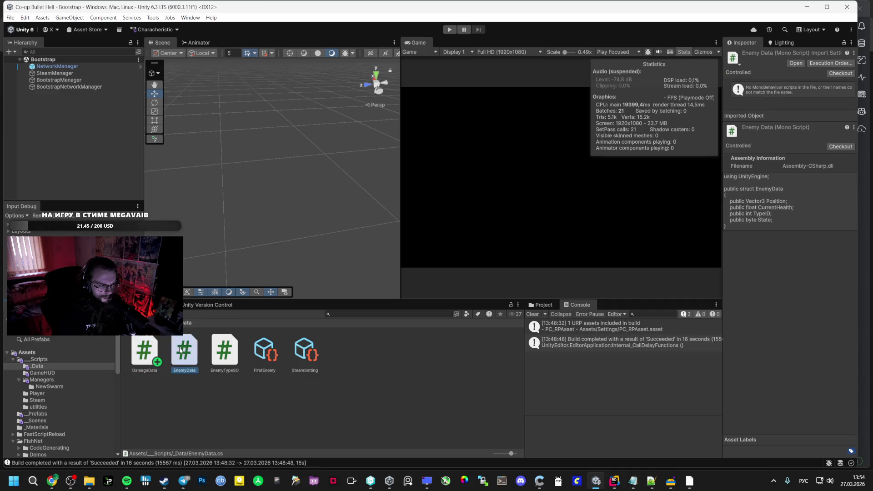
# Step: Select the EnemyData struct name and bring up Rider's solution-wide text search
pyautogui.doubleClick(769, 188)
pyautogui.hotkey('ctrl', 'c')
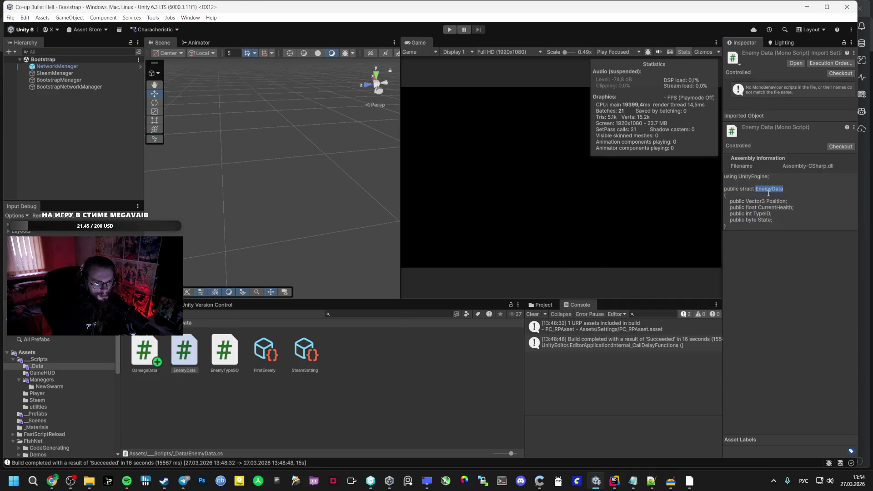
pyautogui.click(614, 481)
pyautogui.hotkey('ctrl', 'shift', 'f')
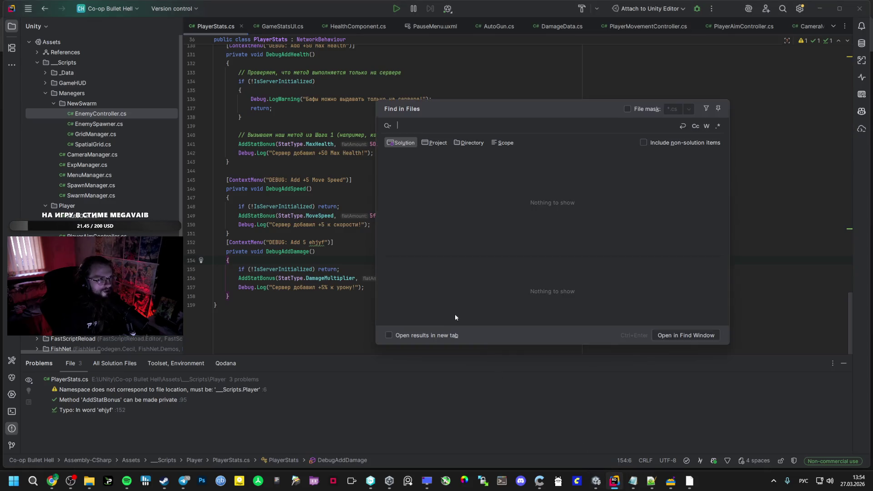
# Step: Search for EnemyData and preview its usages in SwarmManager.cs and HealthComponent.cs
pyautogui.hotkey('ctrl', 'v')
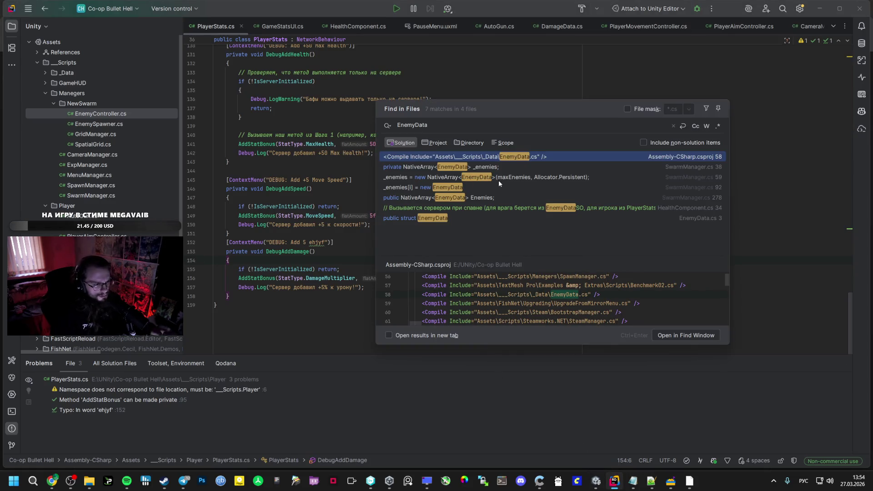
pyautogui.click(494, 168)
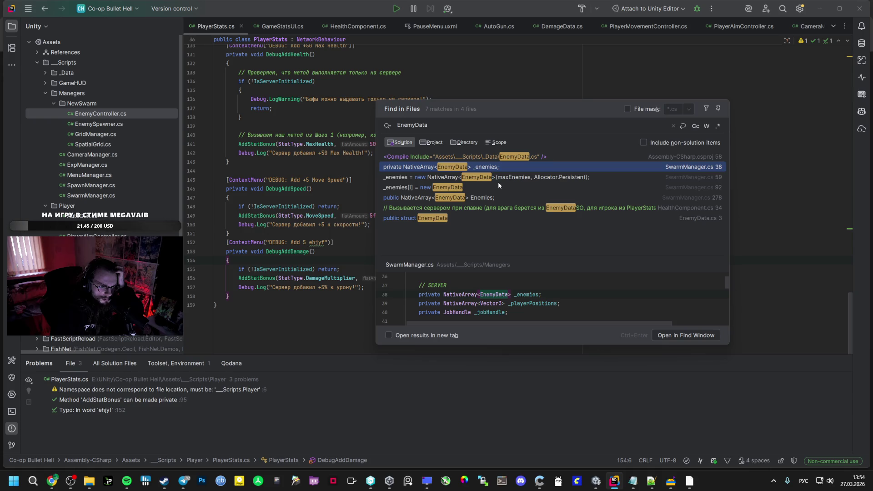
pyautogui.click(515, 179)
pyautogui.click(512, 185)
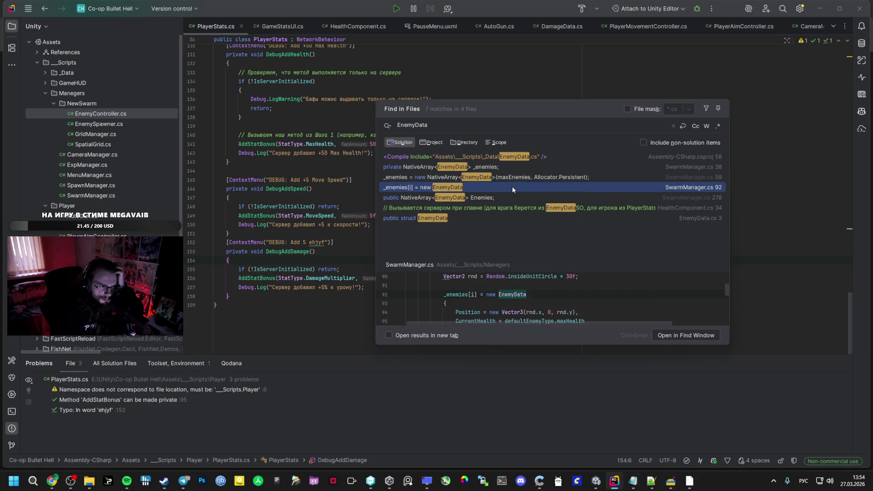
pyautogui.click(502, 197)
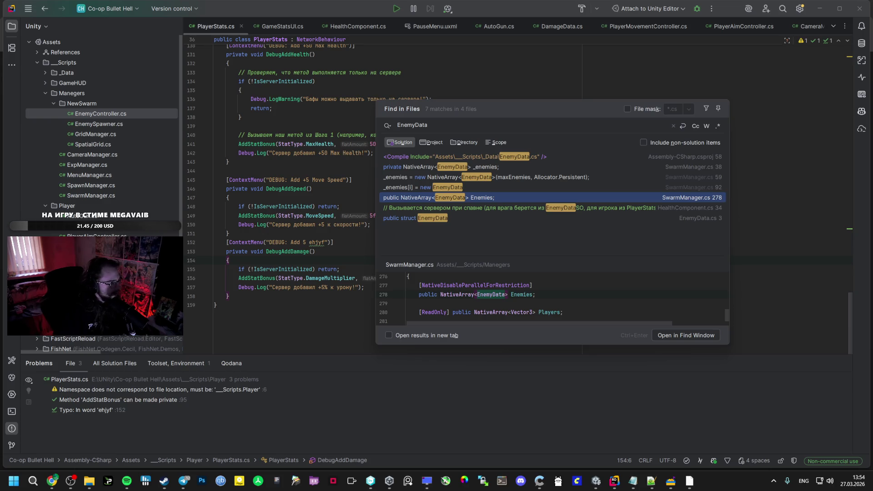
pyautogui.moveTo(546, 296)
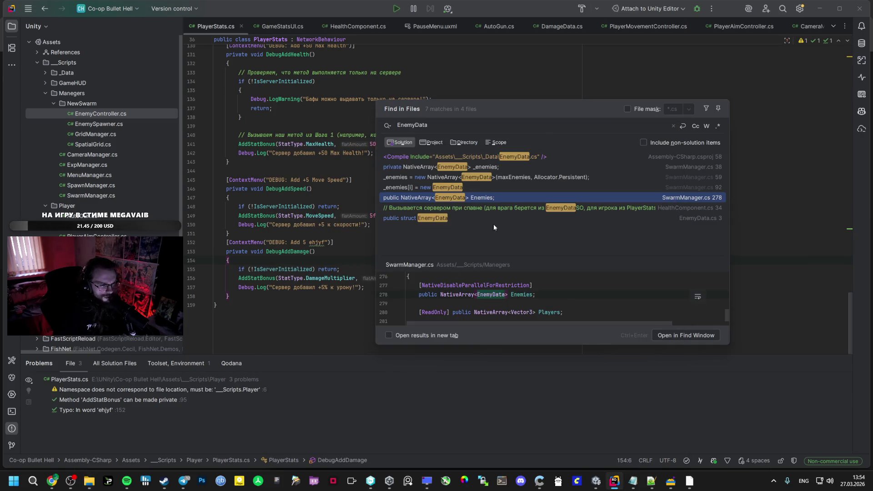
pyautogui.click(480, 208)
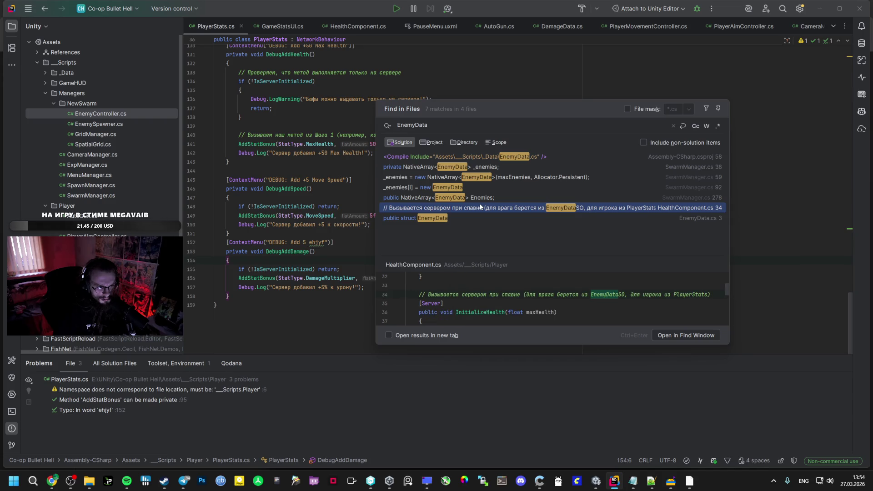
pyautogui.scroll(-1, 456, 308)
pyautogui.scroll(1, 454, 293)
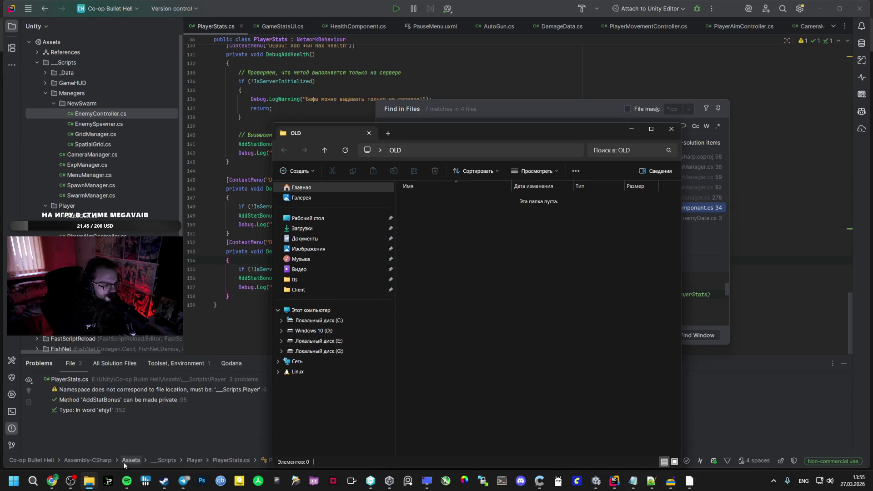
# Step: Close the OLD folder window and inspect EnemyTypeSO and the FirstEnemy asset in Unity
pyautogui.click(614, 483)
pyautogui.press('Escape')
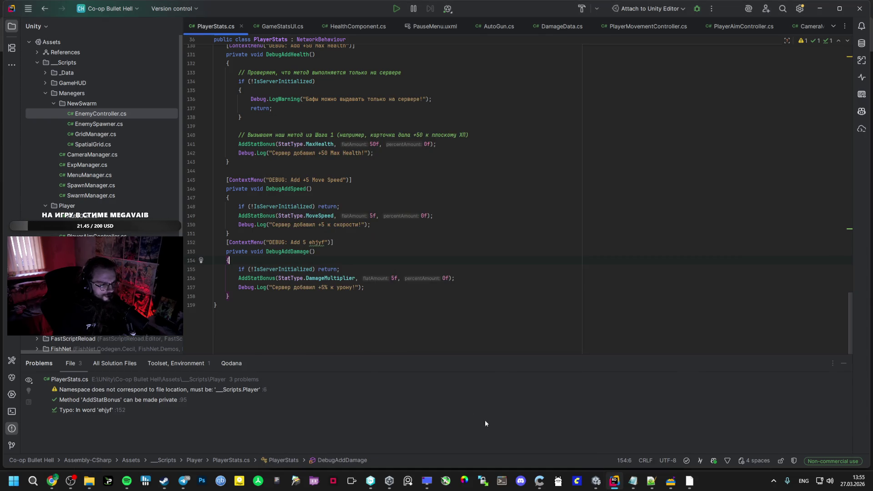
pyautogui.click(596, 481)
pyautogui.click(225, 351)
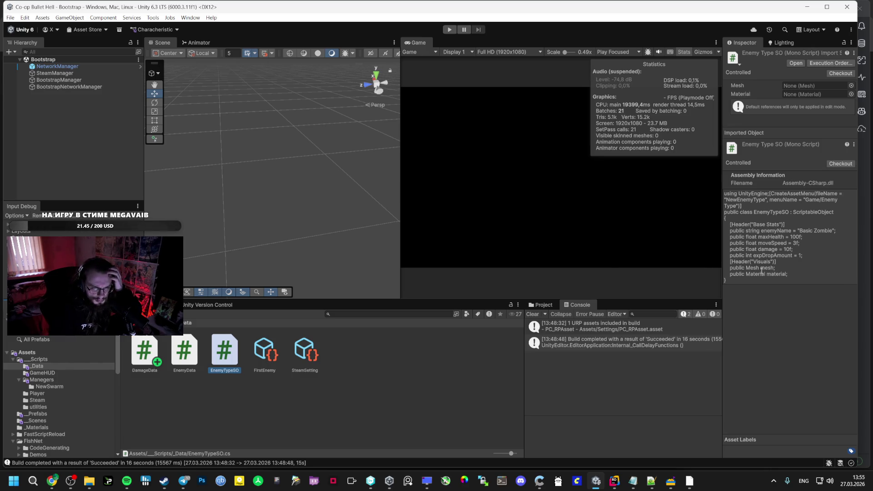
pyautogui.click(265, 351)
pyautogui.click(224, 352)
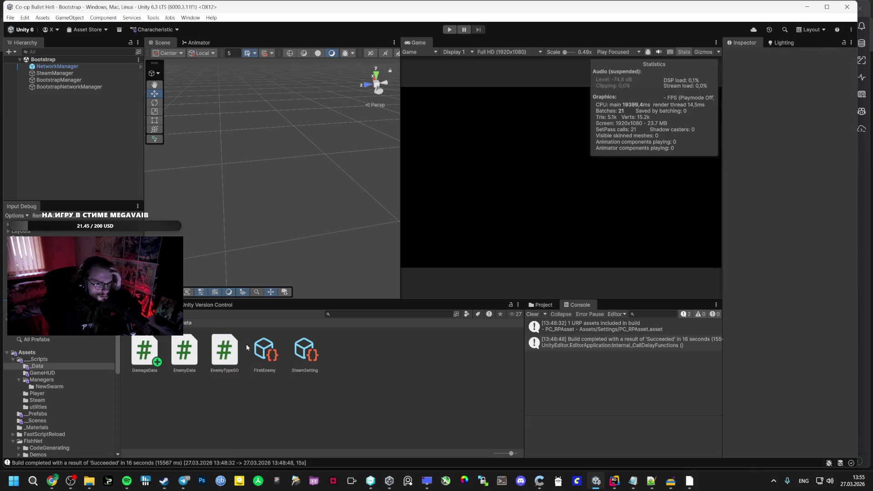
# Step: Re-check EnemyData results down to the struct definition, then switch to the AI Studio chat
pyautogui.click(614, 481)
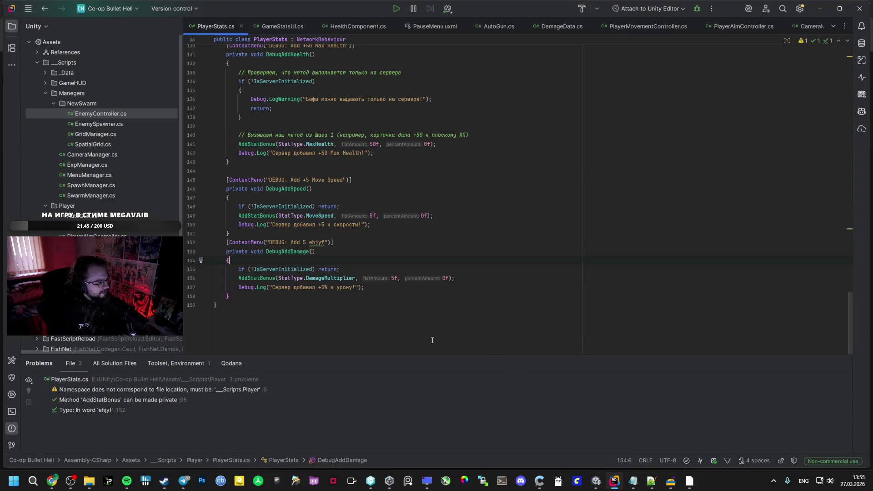
pyautogui.hotkey('ctrl', 'shift', 'f')
pyautogui.click(452, 217)
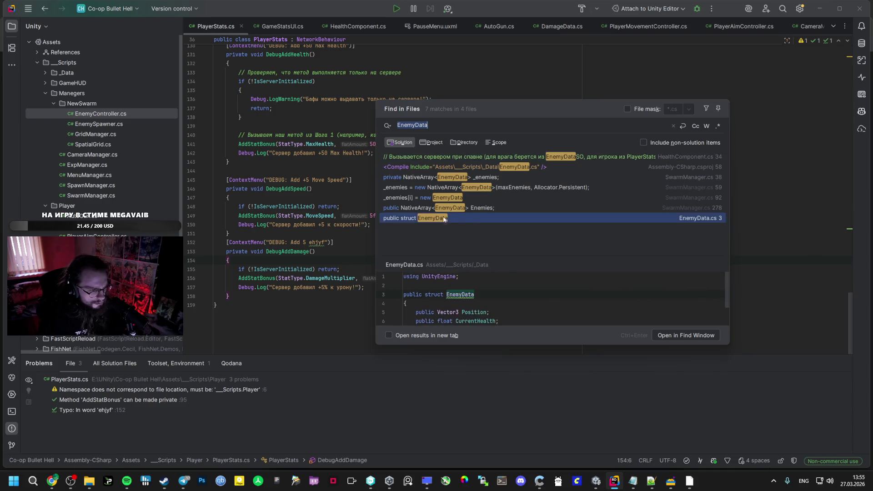
pyautogui.click(494, 207)
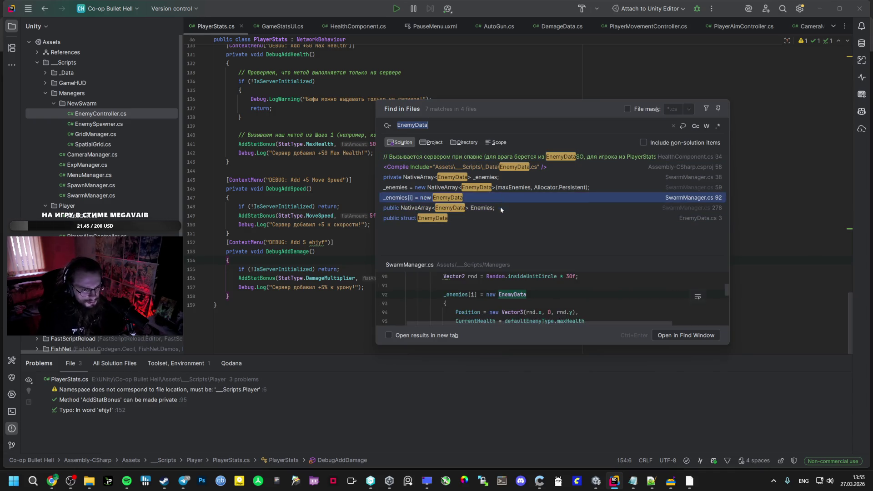
pyautogui.click(489, 218)
pyautogui.scroll(3, 482, 293)
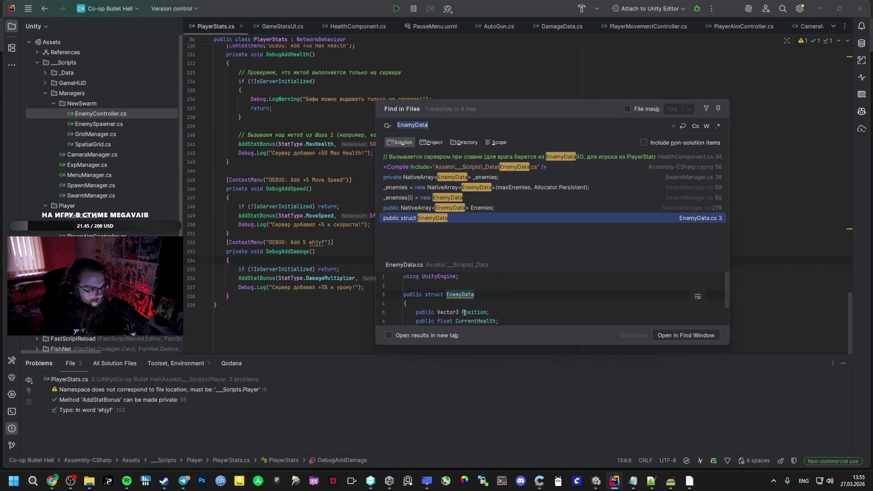
pyautogui.scroll(-1, 450, 308)
pyautogui.scroll(1, 450, 308)
pyautogui.click(53, 481)
pyautogui.click(106, 8)
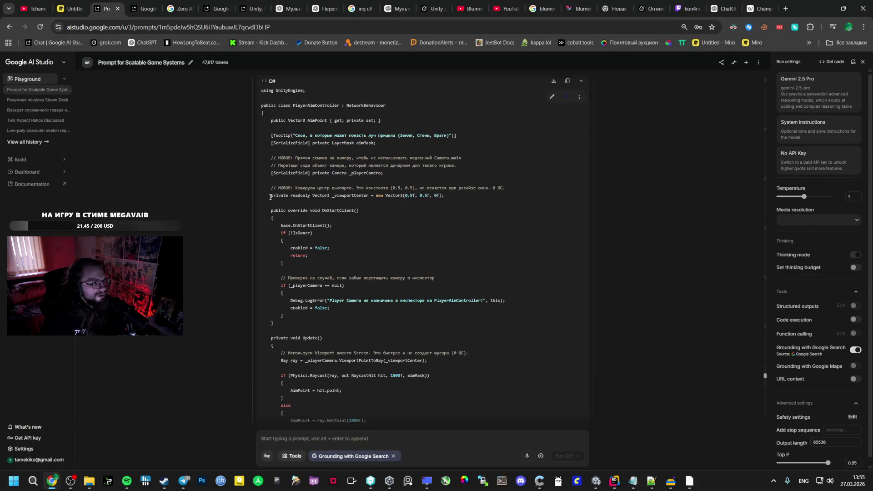
# Step: Step through the four EnemyData mentions in the chat, then return to Unity
pyautogui.hotkey('ctrl', 'f')
pyautogui.write('EnemyData')
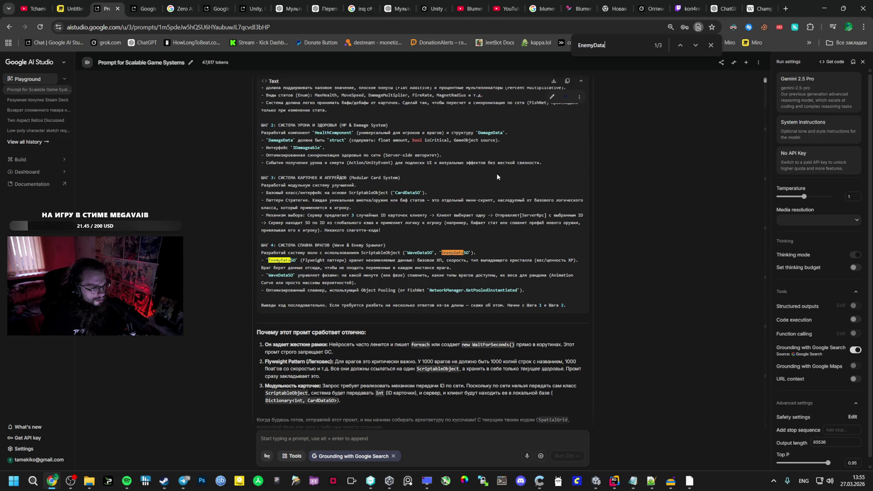
pyautogui.scroll(5, 495, 173)
pyautogui.scroll(10, 495, 173)
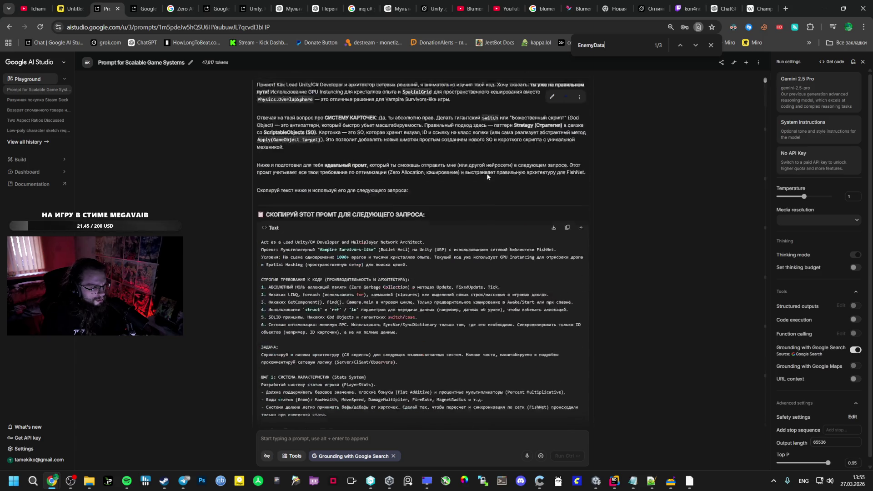
pyautogui.scroll(-8, 649, 93)
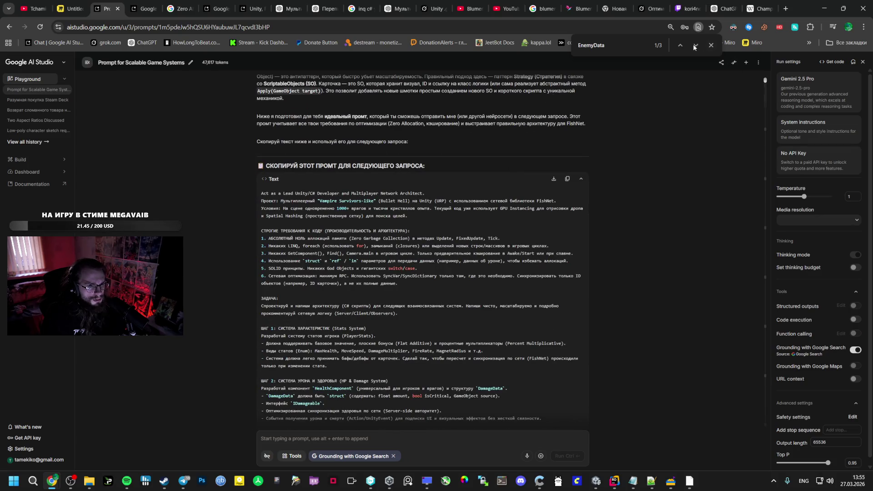
pyautogui.click(696, 46)
pyautogui.click(696, 45)
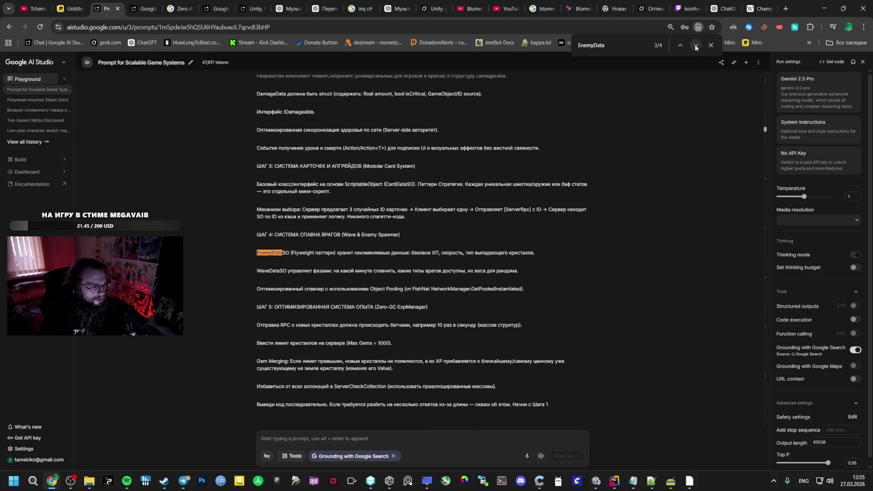
pyautogui.click(696, 45)
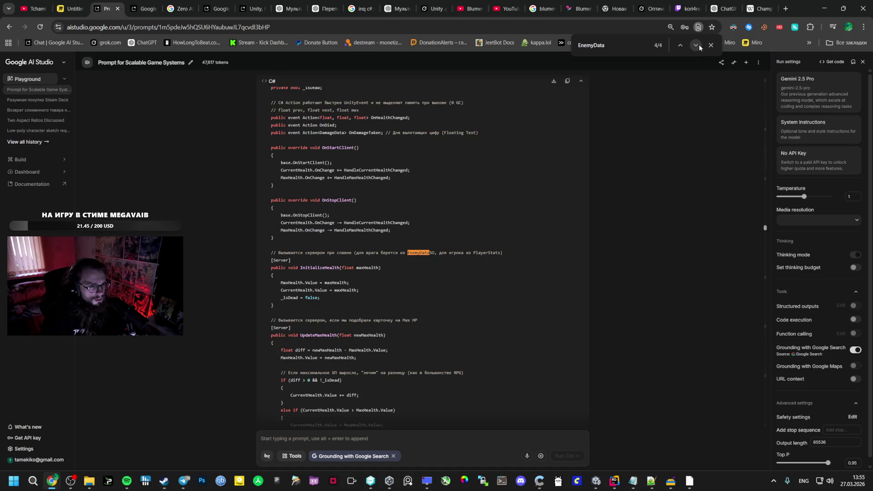
pyautogui.hotkey('alt', 'Tab')
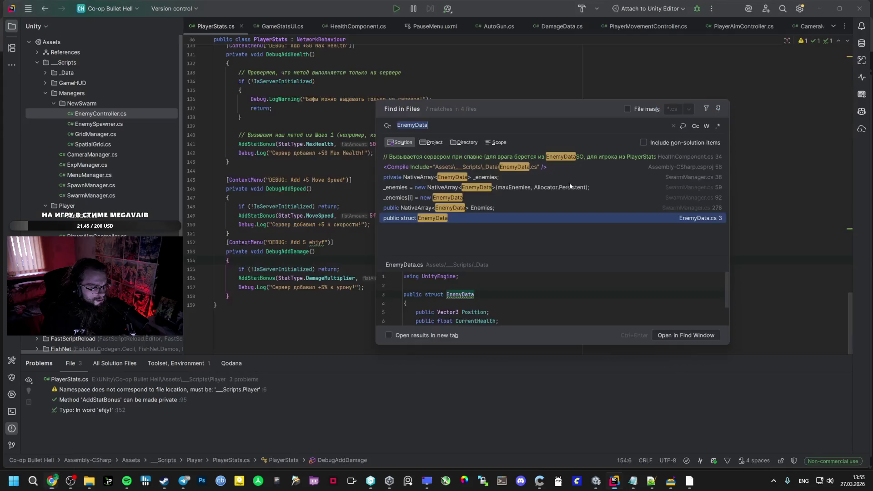
pyautogui.hotkey('alt', 'Tab')
pyautogui.hotkey('alt', 'Tab')
pyautogui.hotkey('alt', 'Tab')
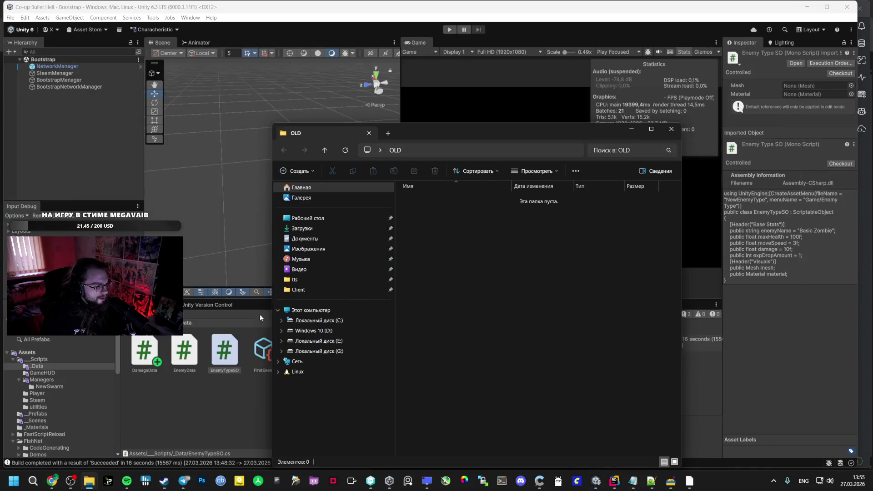
# Step: Delete the EnemyData asset from Unity's Manegers folder now that it is backed up in OLD
pyautogui.click(226, 320)
pyautogui.click(184, 351)
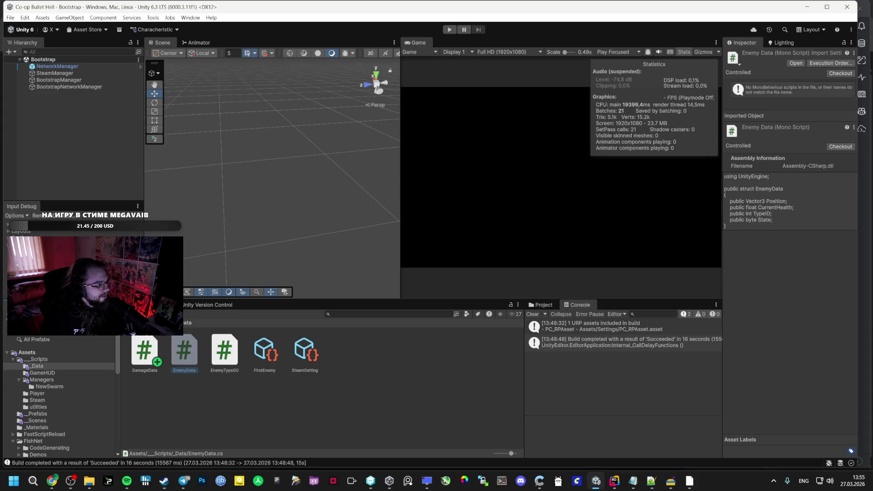
pyautogui.hotkey('alt', 'Tab')
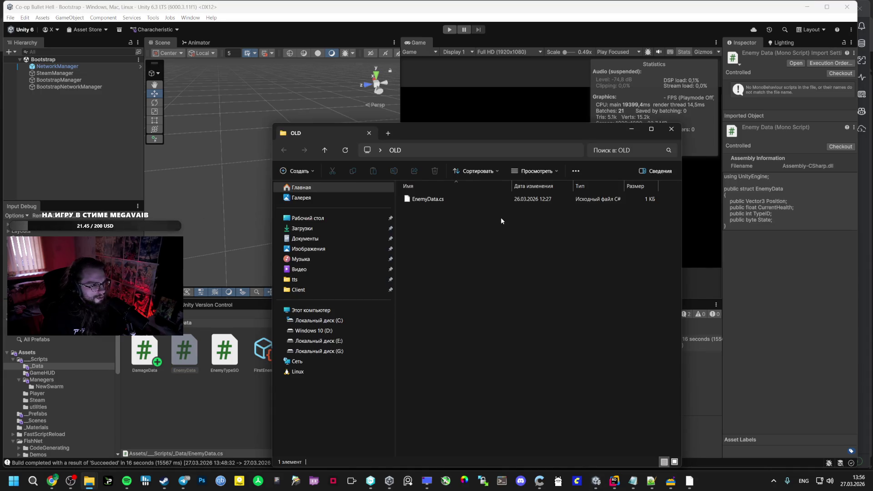
pyautogui.rightClick(499, 237)
pyautogui.rightClick(193, 352)
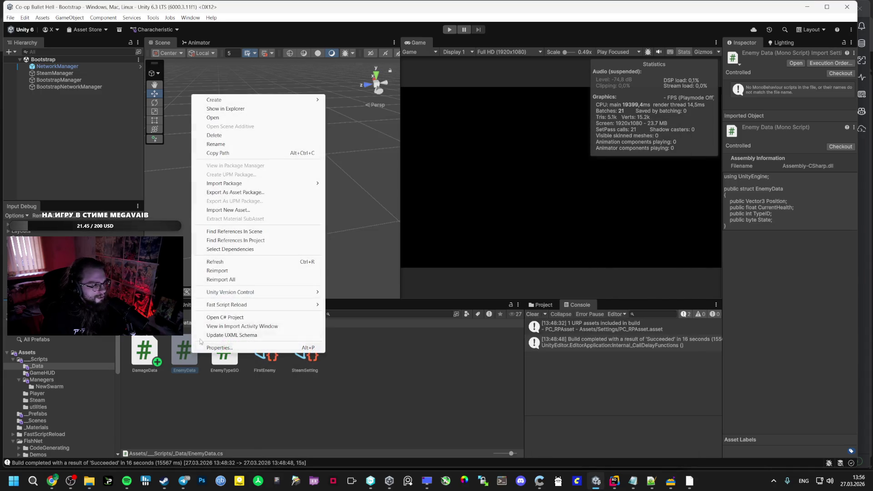
pyautogui.click(215, 135)
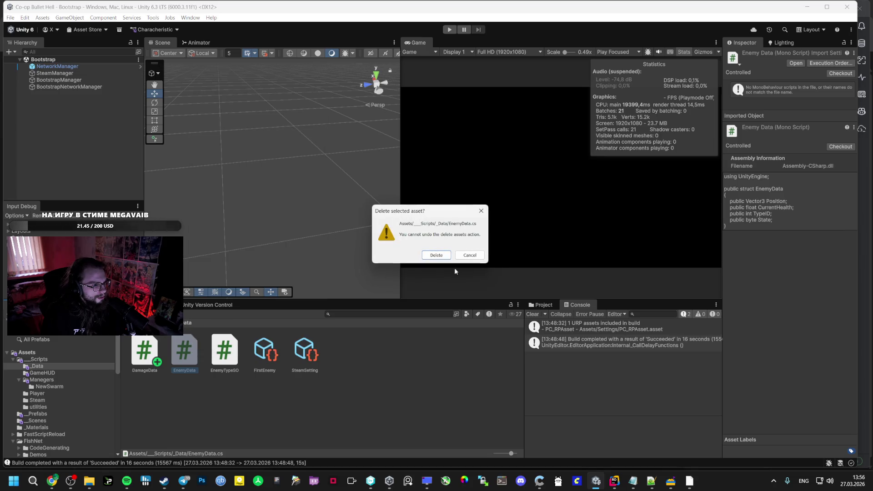
pyautogui.click(436, 255)
pyautogui.hotkey('alt', 'Tab')
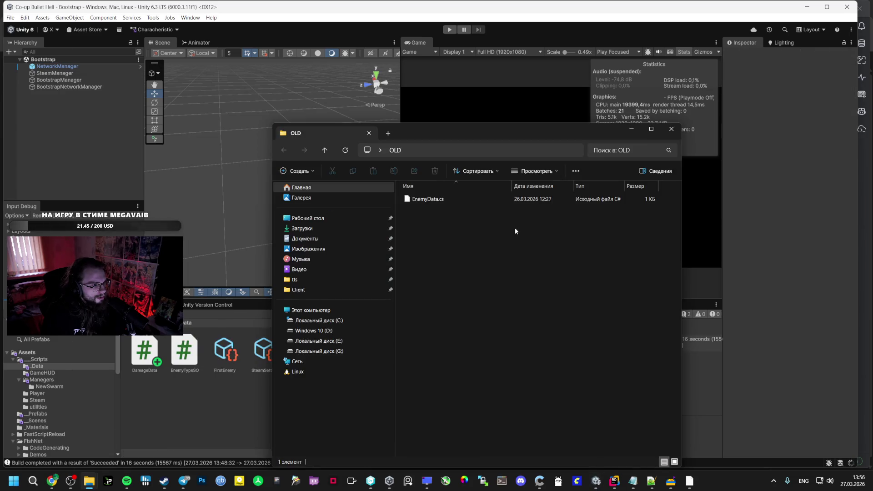
pyautogui.hotkey('alt', 'Tab')
# Step: Reveal SwarmManager.cs on disk and cut-paste it into the OLD backup folder
pyautogui.click(657, 357)
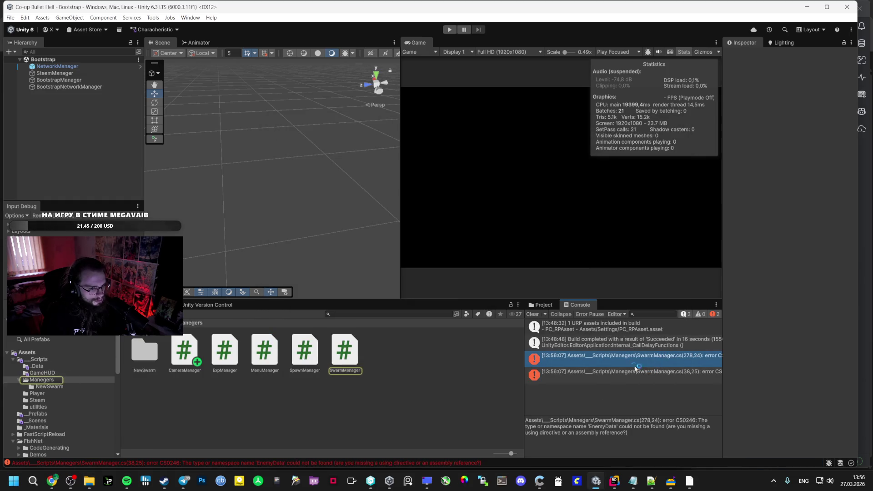
pyautogui.click(345, 352)
pyautogui.rightClick(358, 349)
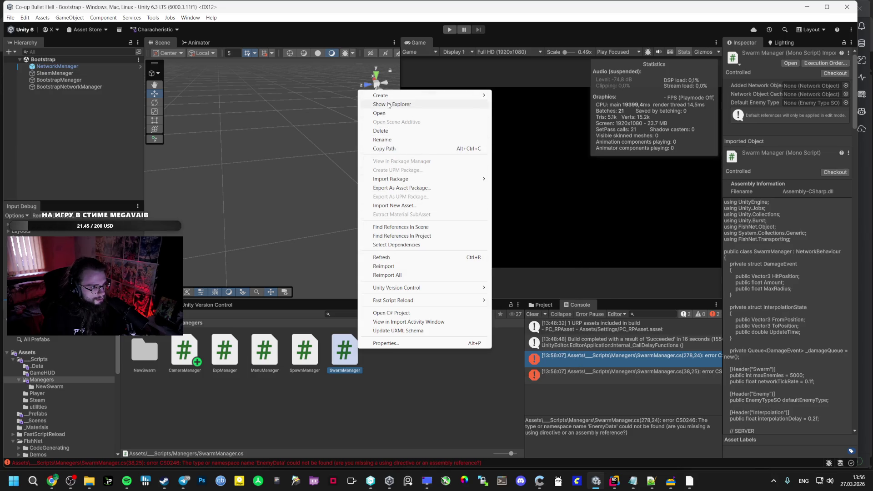
pyautogui.click(393, 104)
pyautogui.hotkey('alt', 'Tab')
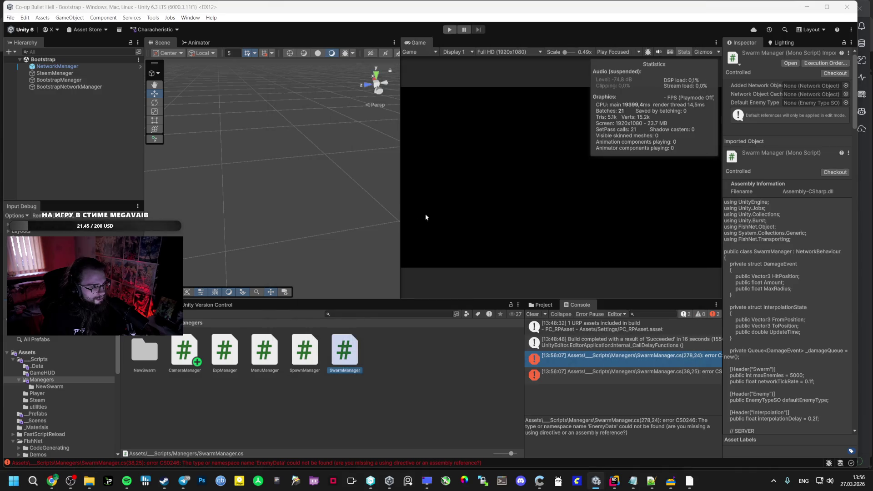
pyautogui.hotkey('ctrl', 'x')
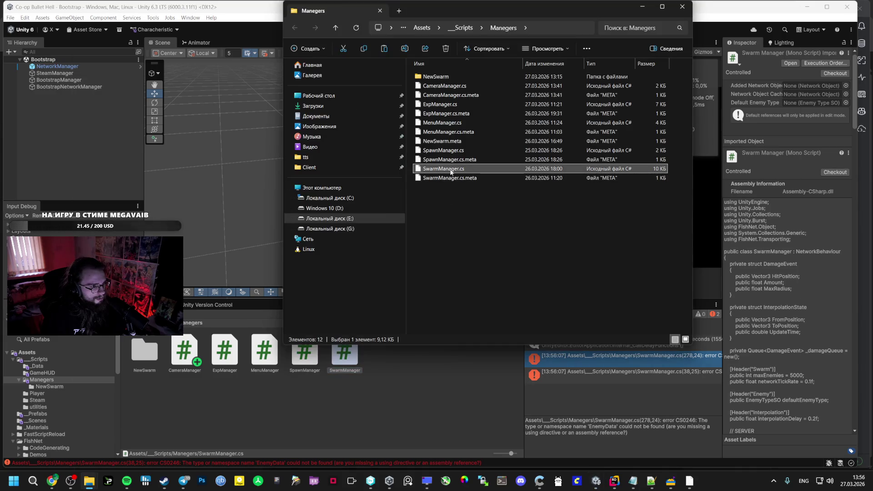
pyautogui.hotkey('alt', 'Tab')
pyautogui.rightClick(460, 249)
pyautogui.click(506, 315)
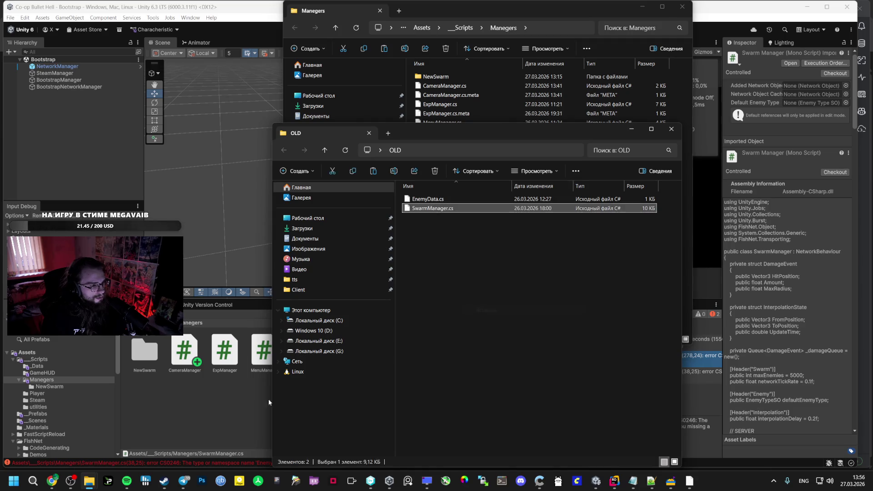
# Step: Delete the SwarmManager asset from the Unity project and confirm
pyautogui.hotkey('alt', 'Tab')
pyautogui.press('Delete')
pyautogui.click(442, 255)
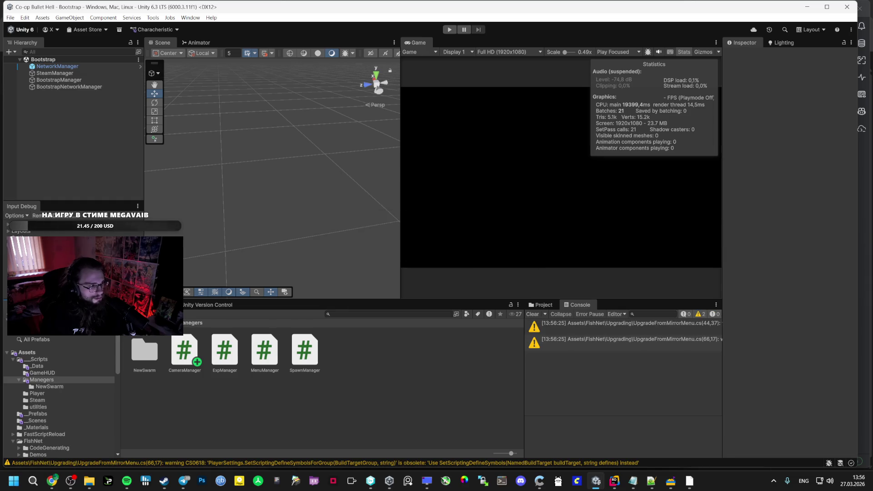
# Step: Navigate to Scripts/utilities and try revealing SwarmPositionsPayload on disk, dismissing the item-not-found message
pyautogui.doubleClick(145, 351)
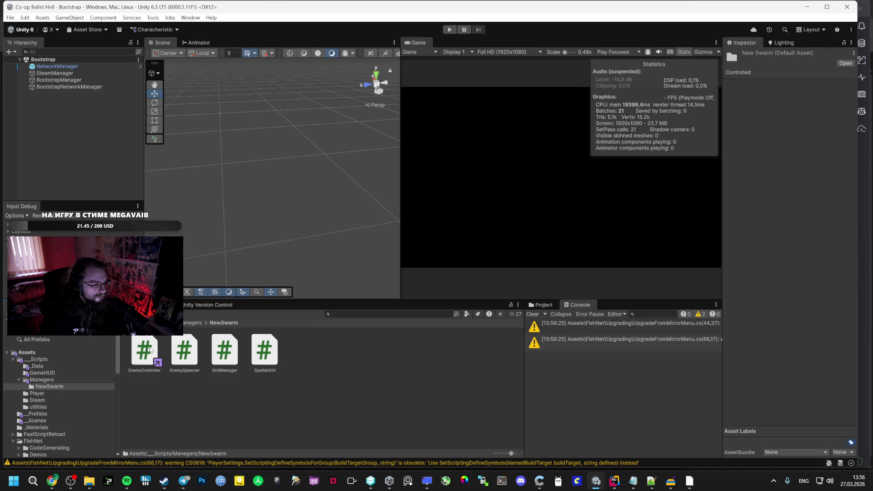
pyautogui.click(192, 323)
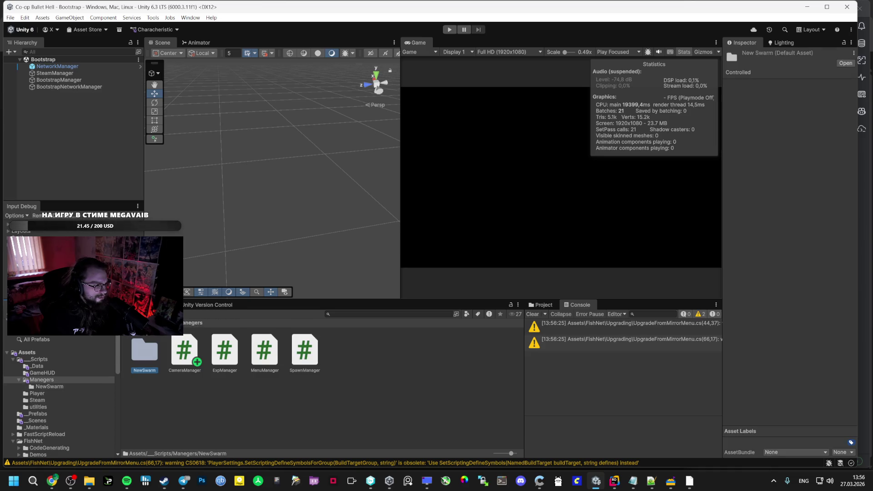
pyautogui.click(39, 359)
pyautogui.click(38, 407)
pyautogui.click(145, 352)
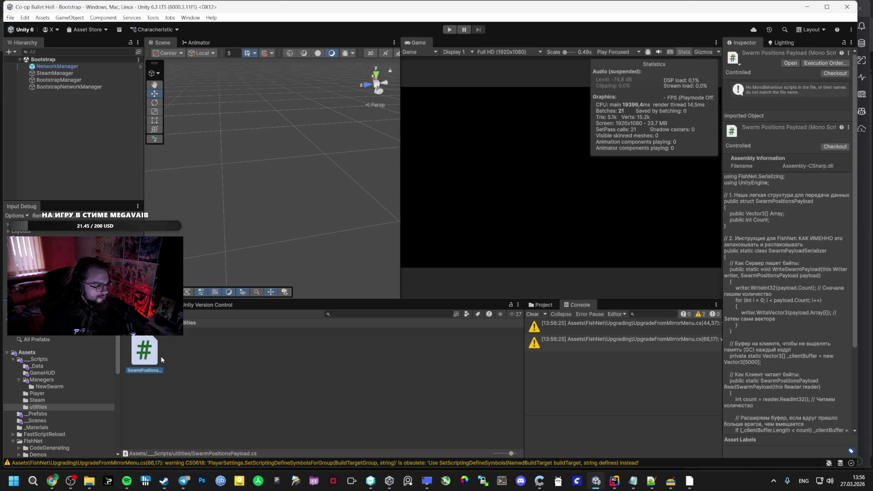
pyautogui.rightClick(155, 360)
pyautogui.click(204, 351)
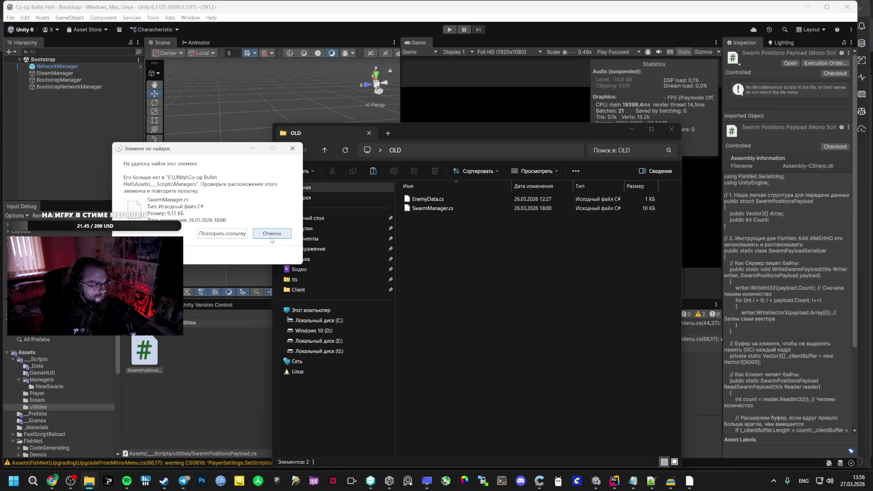
pyautogui.click(272, 234)
pyautogui.click(369, 132)
# Step: Reveal SwarmPositionsPayload.cs in Explorer and move it into the OLD folder
pyautogui.rightClick(156, 360)
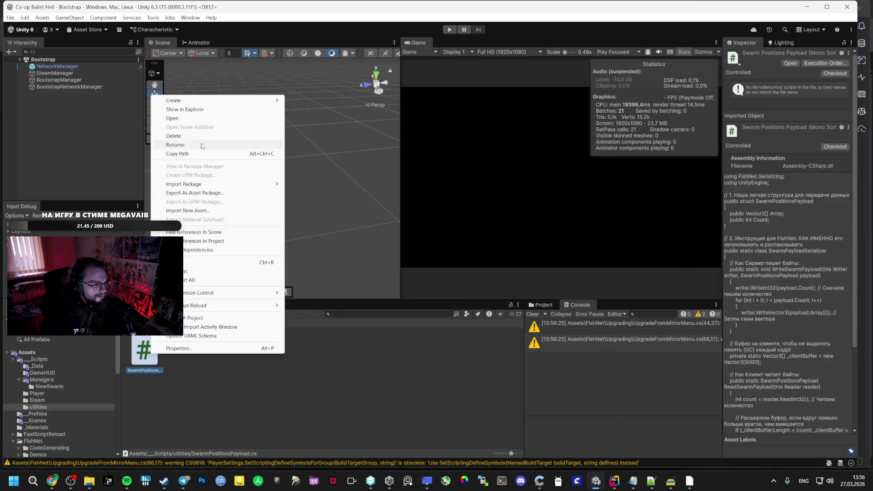
pyautogui.click(184, 109)
pyautogui.hotkey('alt', 'F4')
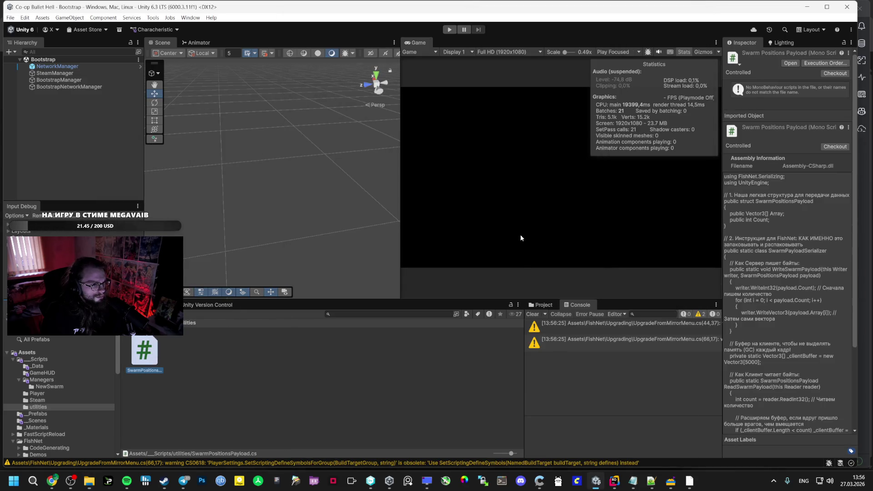
pyautogui.hotkey('alt', 'Tab')
pyautogui.hotkey('alt', 'Tab')
pyautogui.click(440, 217)
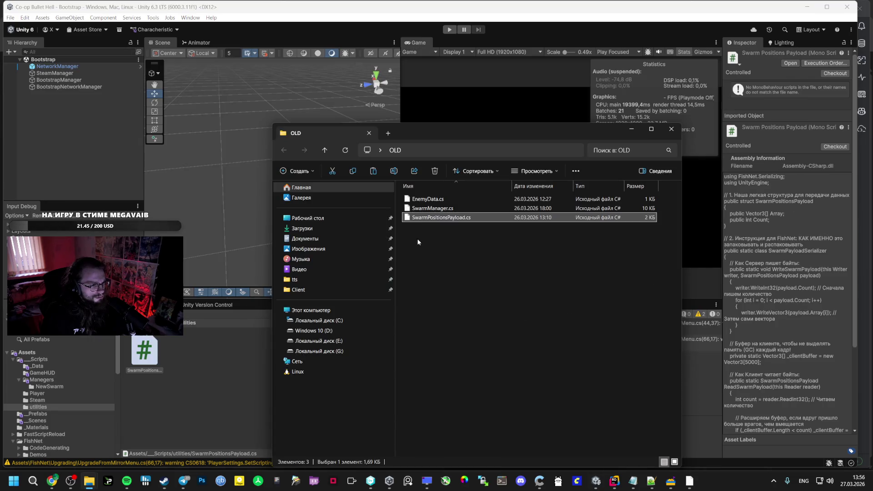
# Step: Delete the SwarmPositionsPayload asset from Unity's utilities folder and verify OLD's contents
pyautogui.hotkey('alt', 'F4')
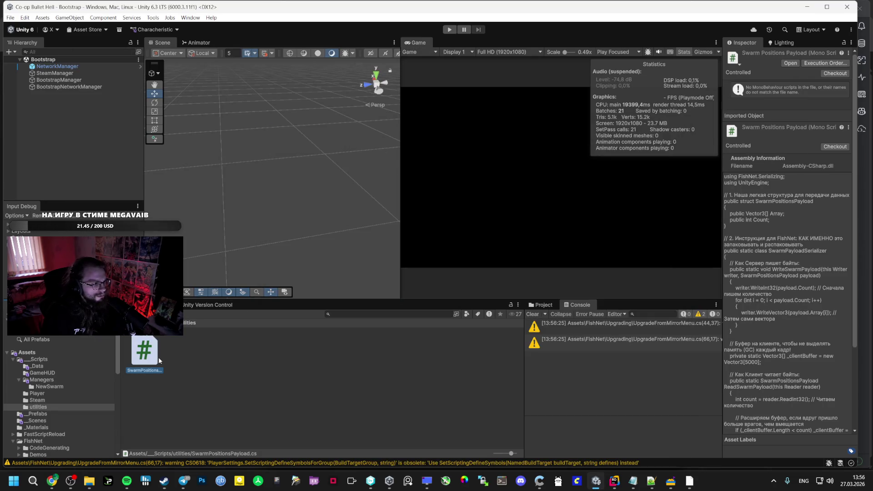
pyautogui.press('Delete')
pyautogui.press('Return')
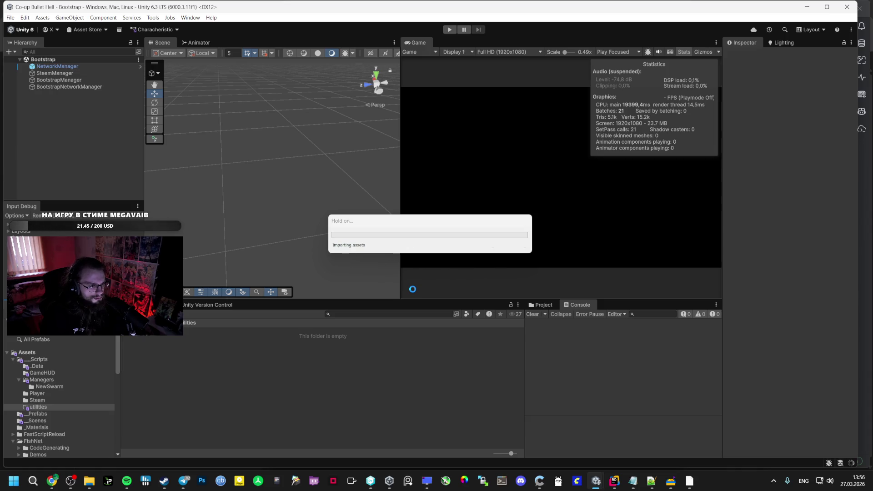
pyautogui.hotkey('alt', 'Tab')
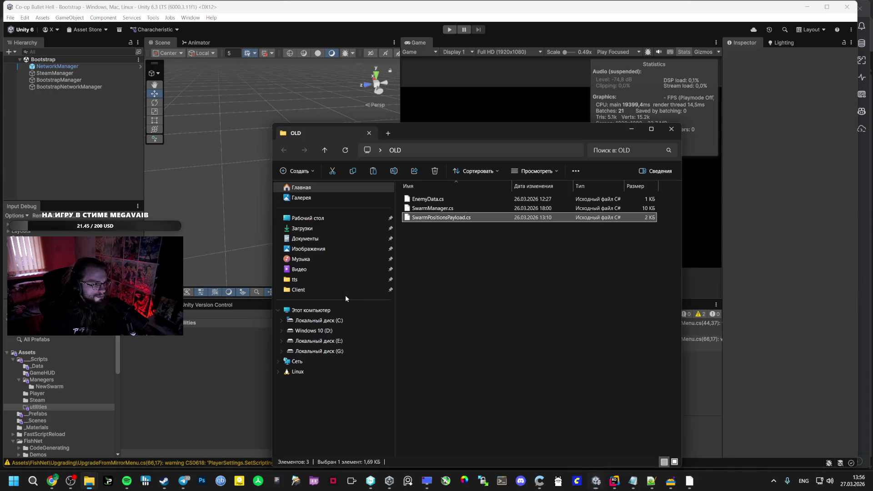
pyautogui.click(240, 331)
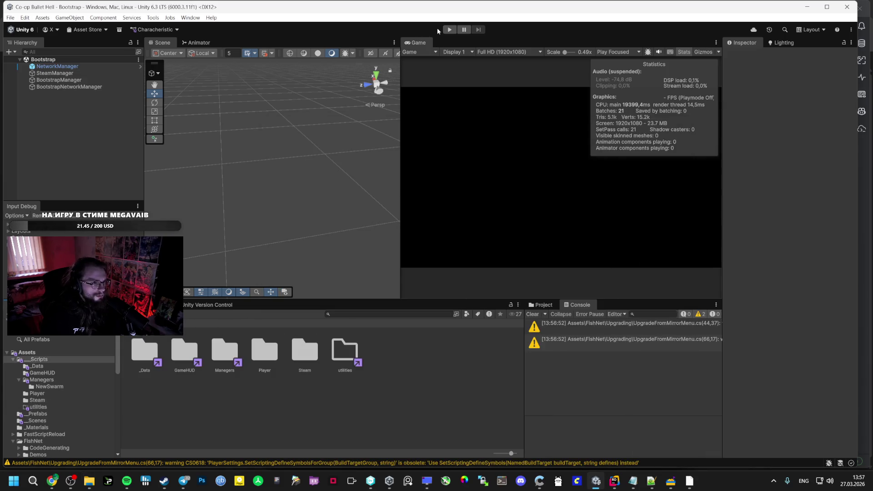
# Step: Enter play mode, host a match, and check SwarmManager's missing-script warning from the pause menu
pyautogui.click(449, 29)
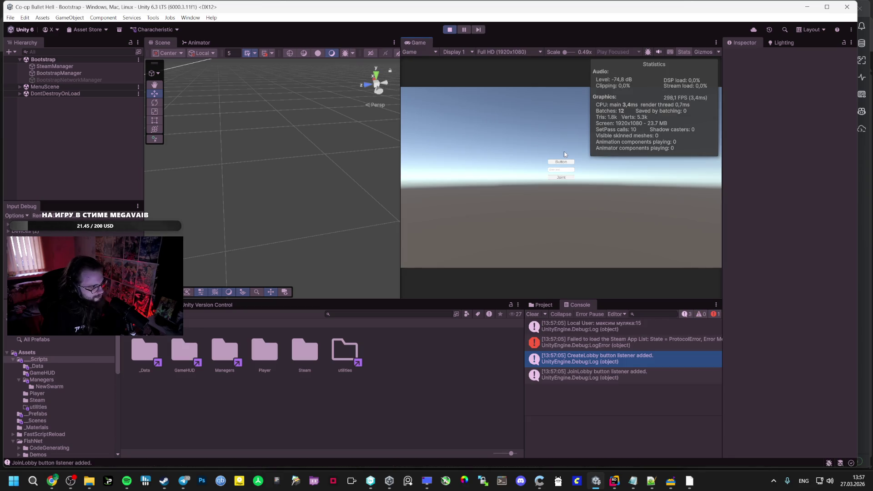
pyautogui.click(560, 164)
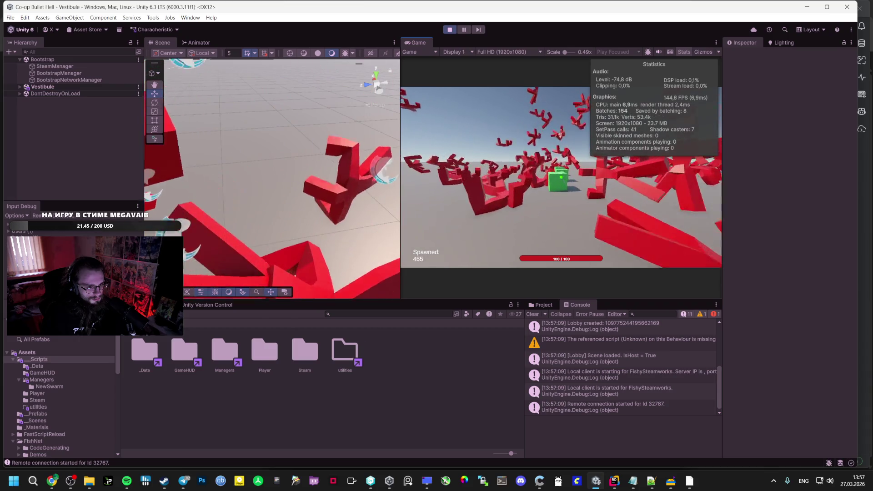
pyautogui.press('Escape')
pyautogui.click(612, 339)
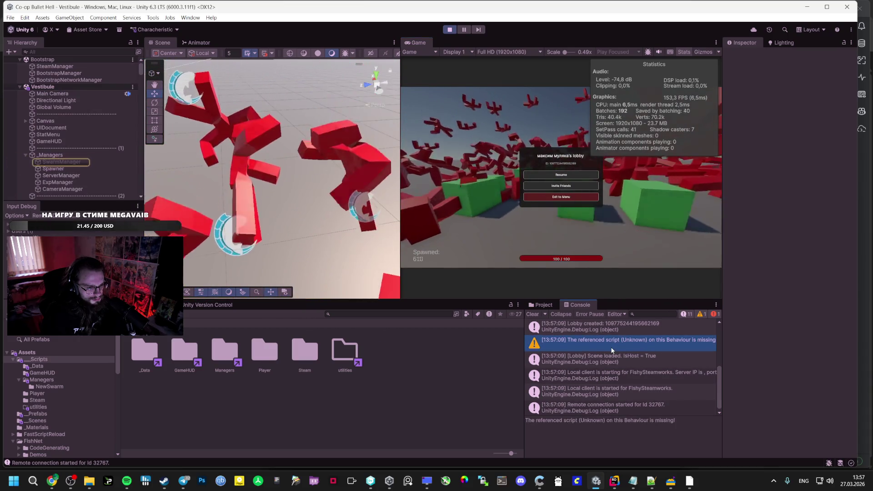
pyautogui.click(61, 162)
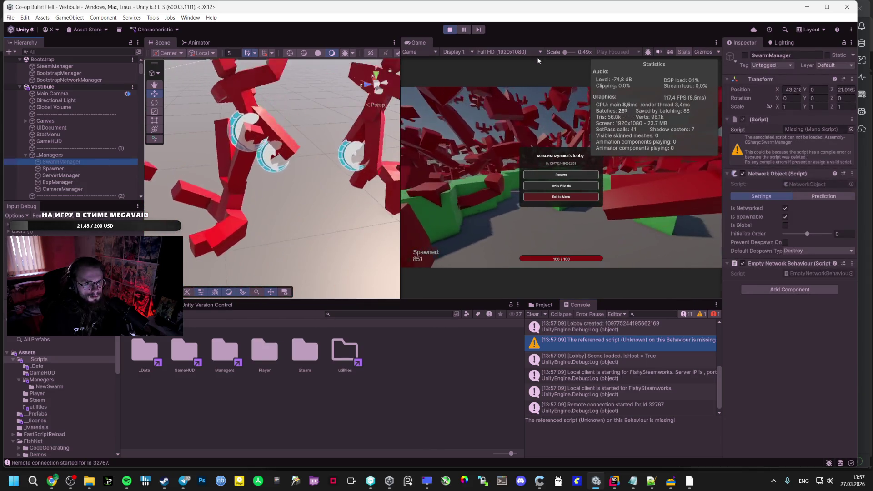
pyautogui.click(561, 175)
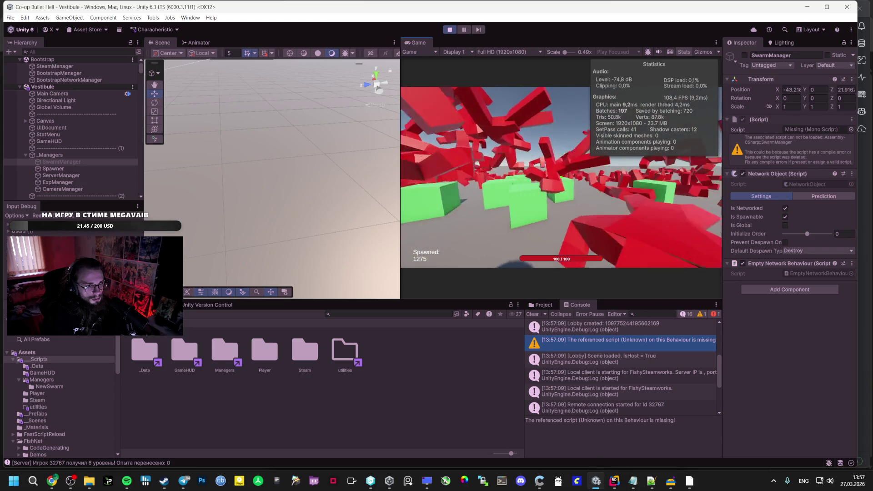
# Step: Exit the match to the main menu and stop play mode
pyautogui.press('Escape')
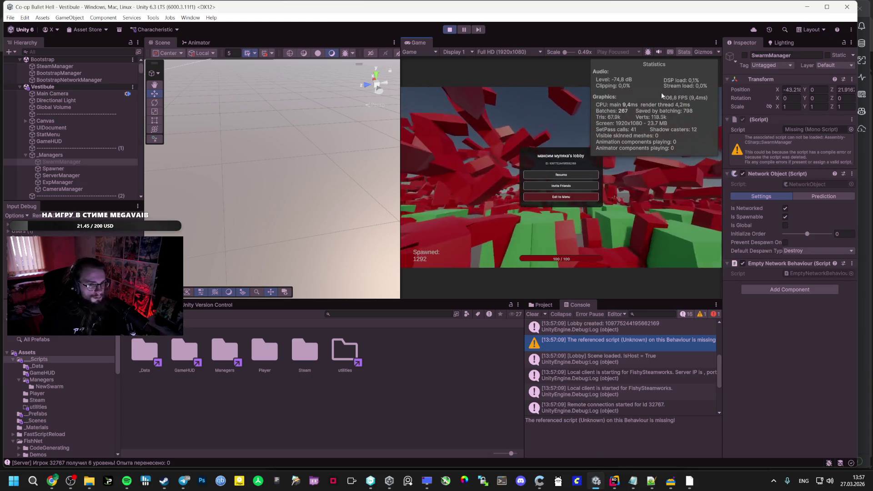
pyautogui.click(550, 196)
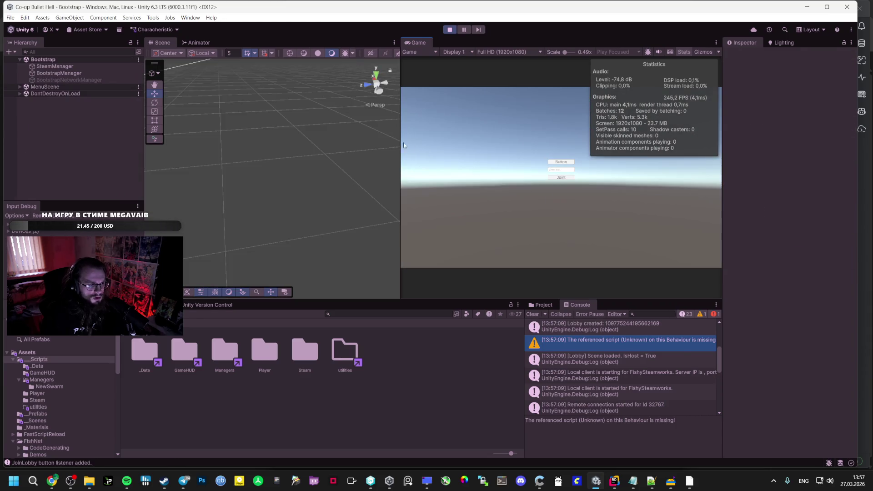
pyautogui.click(450, 29)
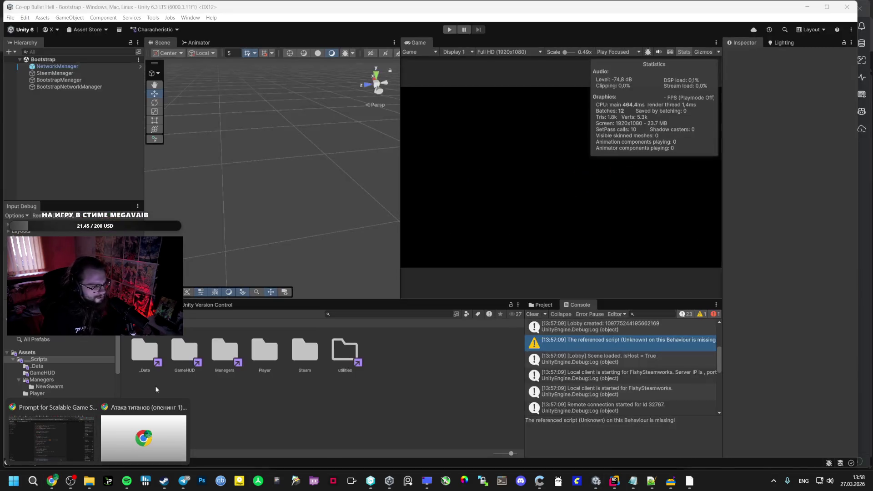
# Step: Switch to the Untitled prompt chat in AI Studio and run the prepared prompt with the attached .cs files
pyautogui.click(51, 436)
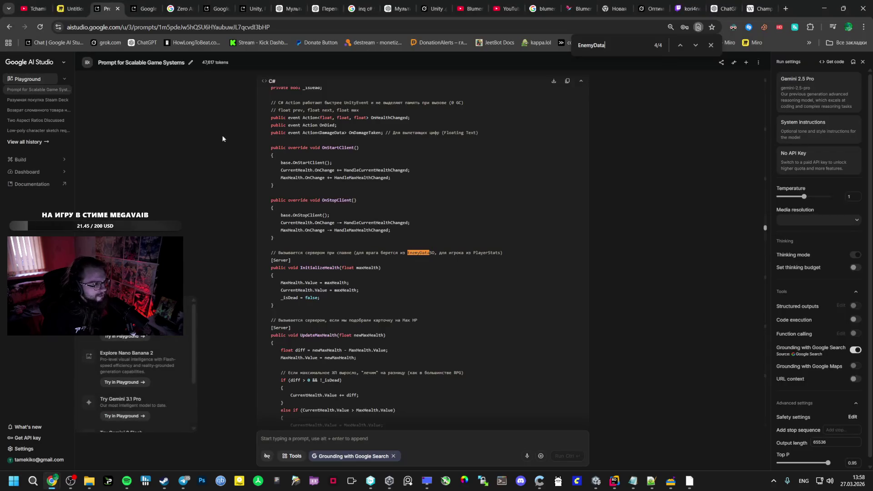
pyautogui.click(147, 8)
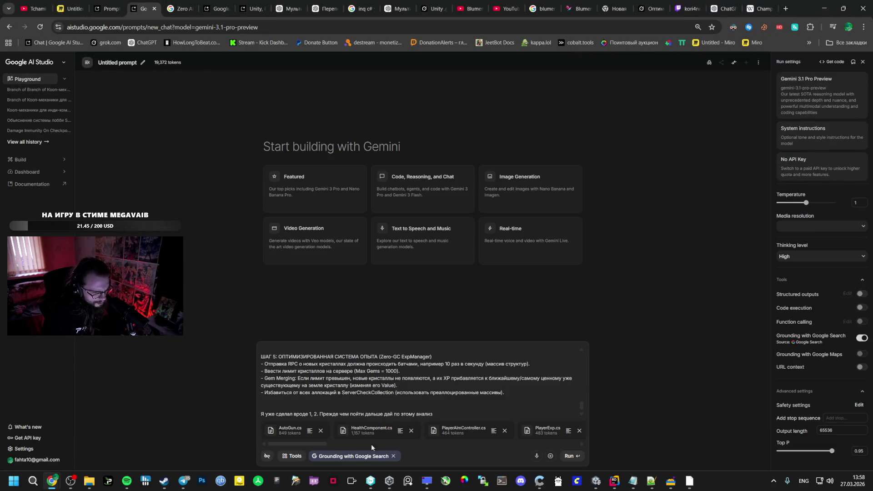
pyautogui.moveTo(311, 443); pyautogui.dragTo(567, 444)
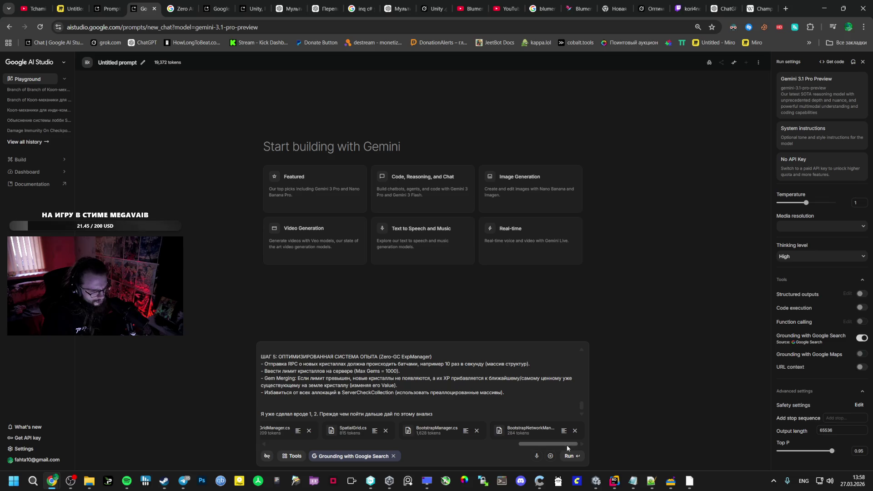
pyautogui.hotkey('alt', 'Tab')
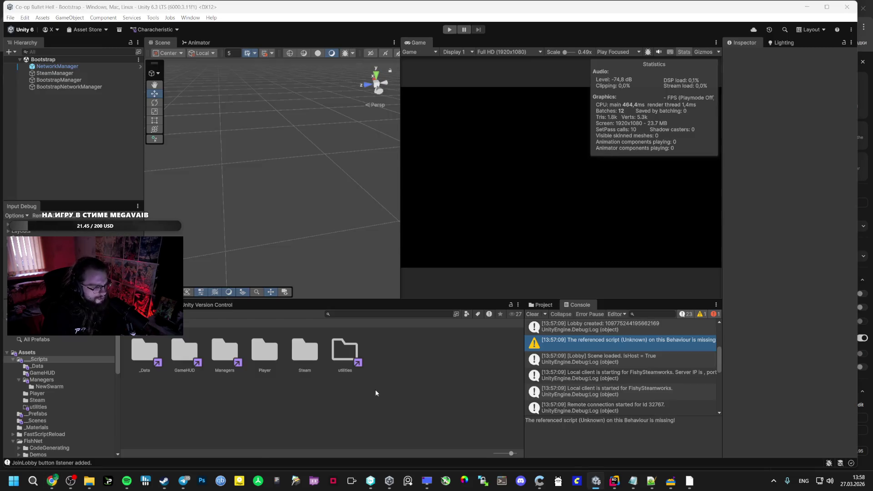
pyautogui.hotkey('alt', 'Tab')
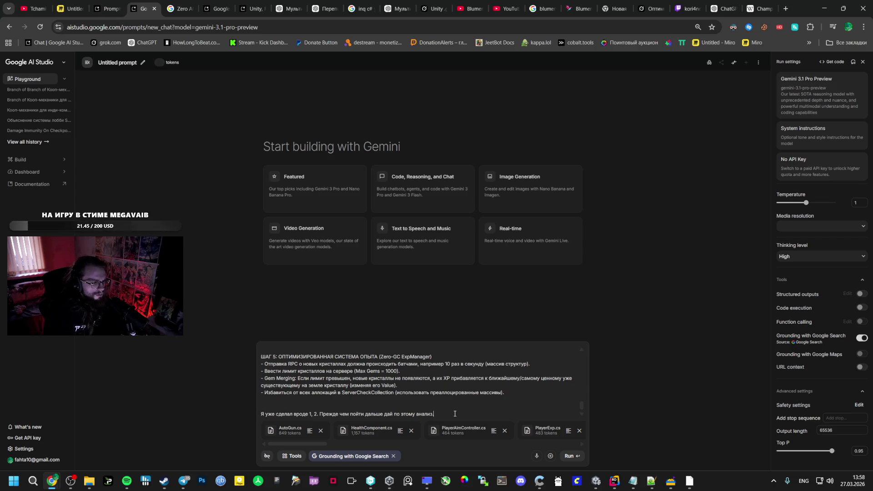
pyautogui.click(110, 9)
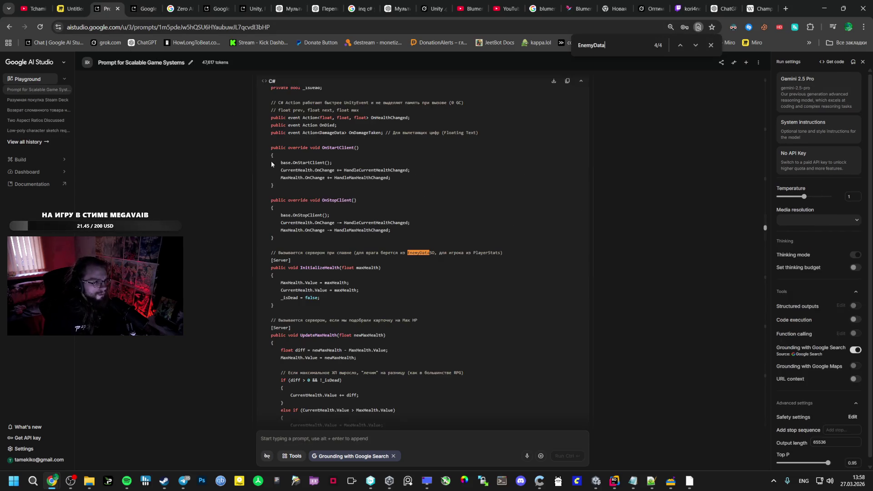
pyautogui.scroll(8, 318, 337)
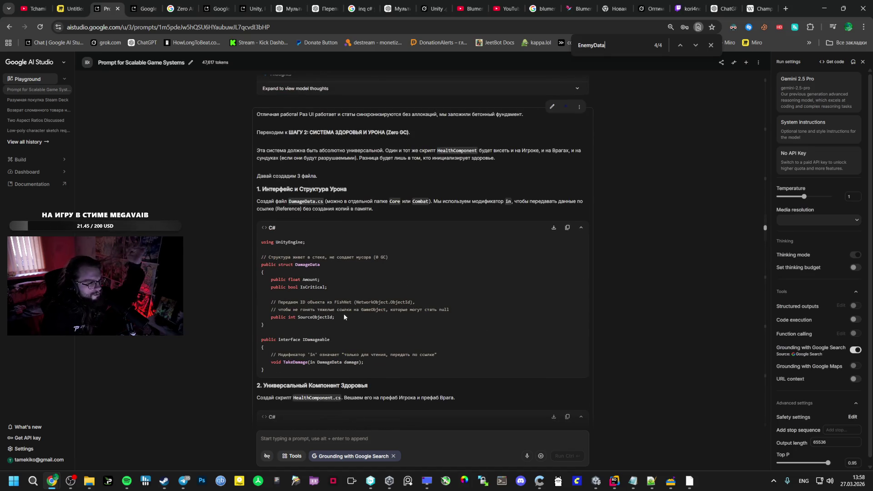
pyautogui.hotkey('ctrl', 'Tab')
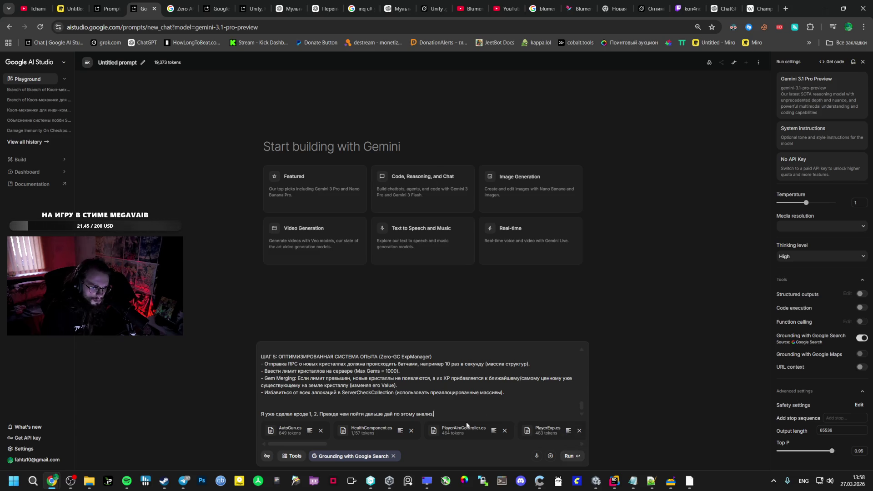
pyautogui.click(576, 456)
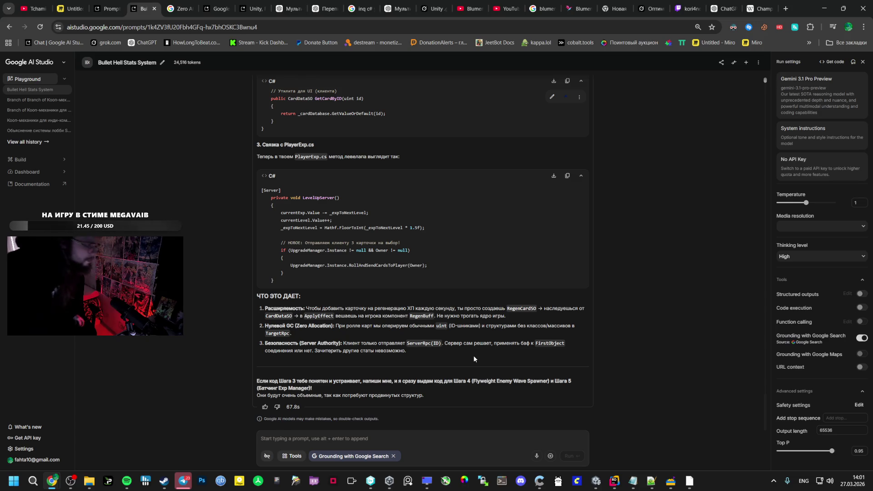
pyautogui.scroll(3, 420, 191)
pyautogui.scroll(3, 421, 191)
pyautogui.scroll(3, 465, 197)
pyautogui.scroll(3, 445, 190)
pyautogui.scroll(3, 430, 184)
pyautogui.scroll(4, 411, 180)
pyautogui.scroll(3, 411, 180)
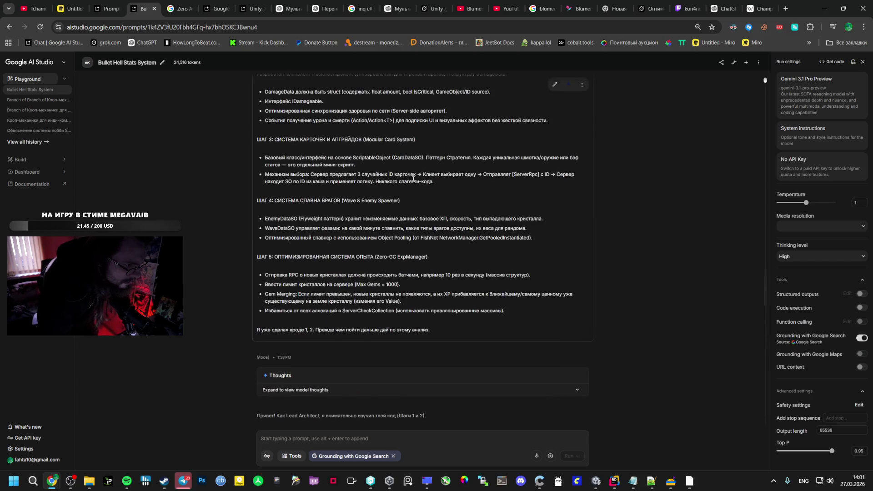
pyautogui.scroll(3, 415, 178)
pyautogui.scroll(4, 415, 178)
pyautogui.scroll(4, 413, 181)
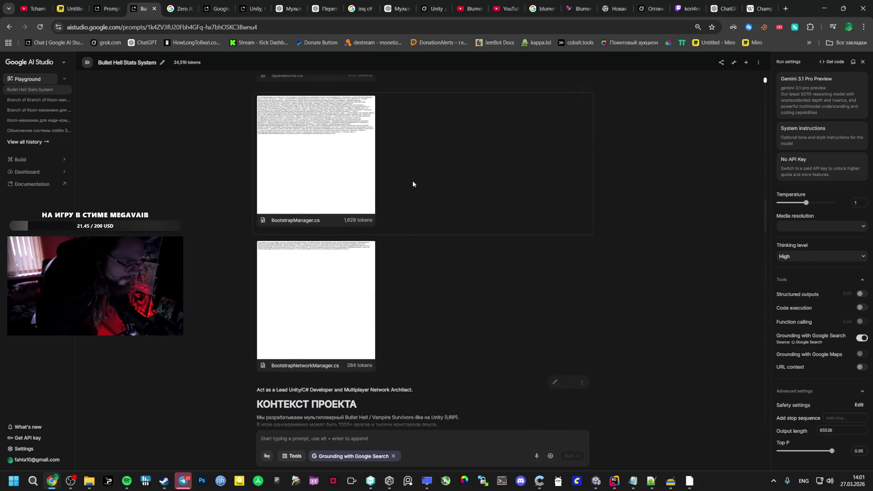
pyautogui.scroll(3, 412, 181)
pyautogui.scroll(3, 412, 180)
pyautogui.scroll(3, 412, 180)
pyautogui.scroll(3, 411, 180)
pyautogui.scroll(3, 409, 180)
pyautogui.scroll(3, 408, 179)
pyautogui.scroll(3, 406, 180)
pyautogui.scroll(3, 405, 179)
pyautogui.scroll(3, 404, 179)
pyautogui.scroll(3, 403, 178)
pyautogui.scroll(3, 403, 179)
pyautogui.scroll(3, 402, 179)
pyautogui.scroll(2, 402, 180)
pyautogui.scroll(3, 401, 180)
pyautogui.scroll(3, 400, 179)
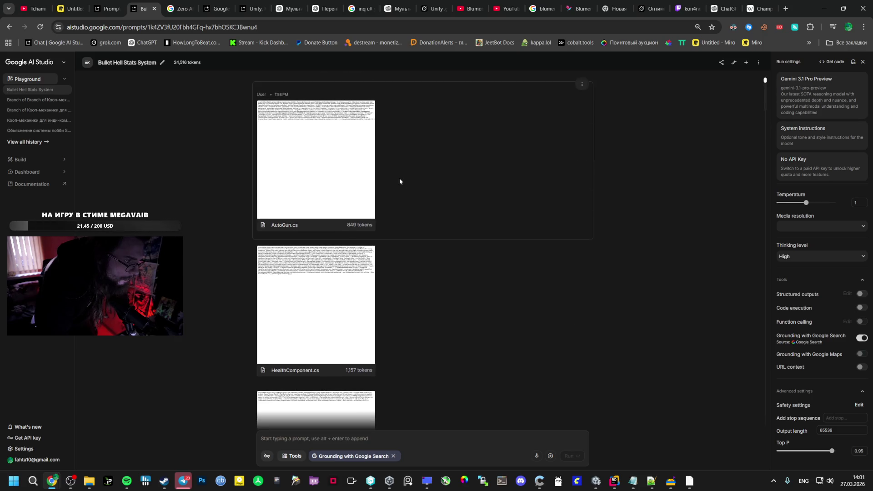
pyautogui.scroll(3, 399, 178)
pyautogui.scroll(3, 374, 278)
pyautogui.scroll(3, 372, 280)
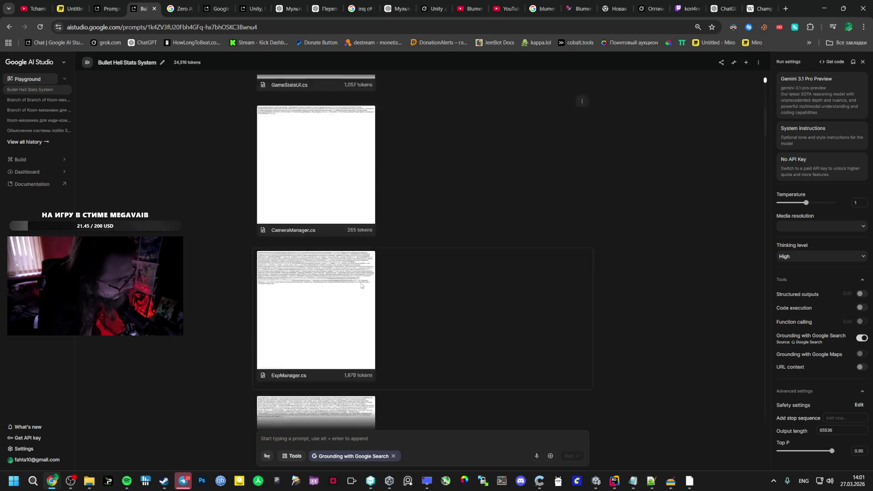
pyautogui.scroll(3, 369, 281)
pyautogui.scroll(3, 366, 282)
pyautogui.scroll(-3, 366, 285)
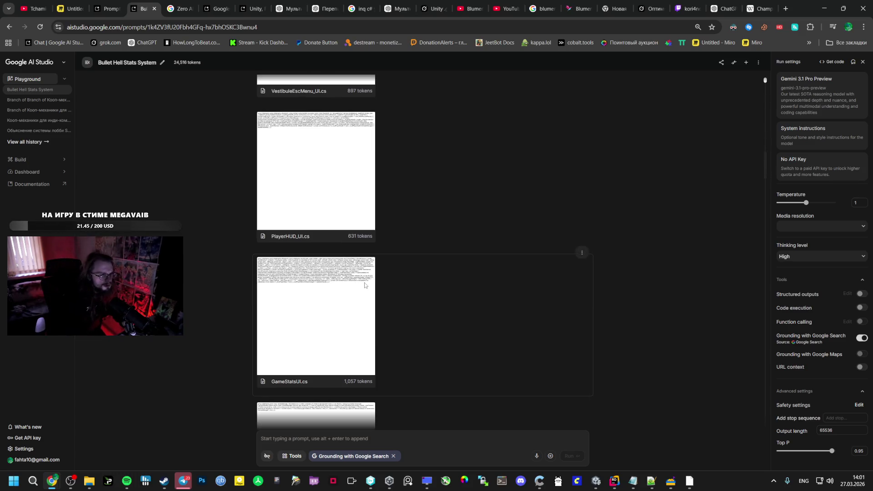
pyautogui.scroll(-3, 367, 273)
pyautogui.scroll(-3, 368, 260)
pyautogui.scroll(-3, 369, 260)
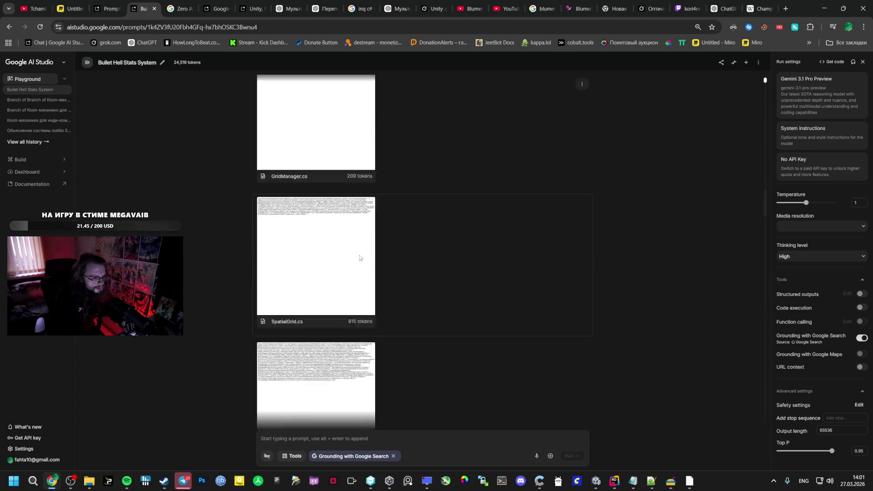
pyautogui.scroll(-5, 368, 272)
pyautogui.scroll(-5, 369, 321)
pyautogui.scroll(-5, 368, 324)
pyautogui.scroll(-3, 368, 323)
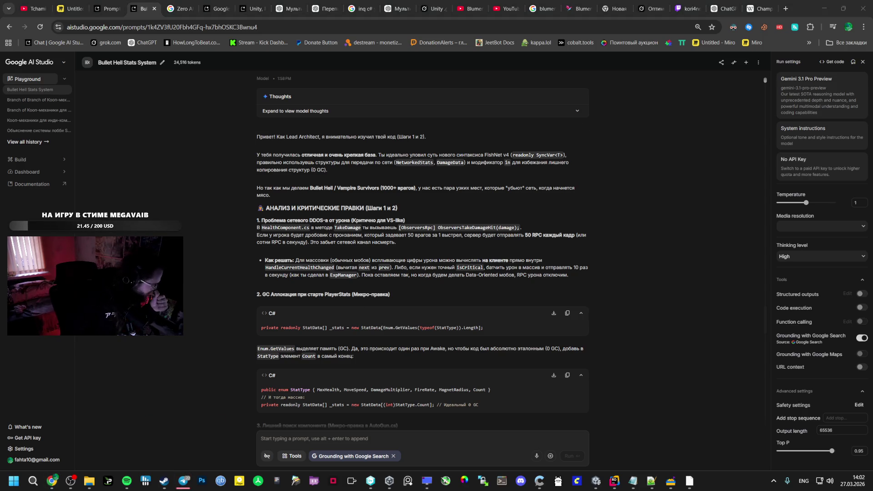
# Step: Open the steampunk asset sheet image in the Photos viewer over the chat
pyautogui.click(183, 481)
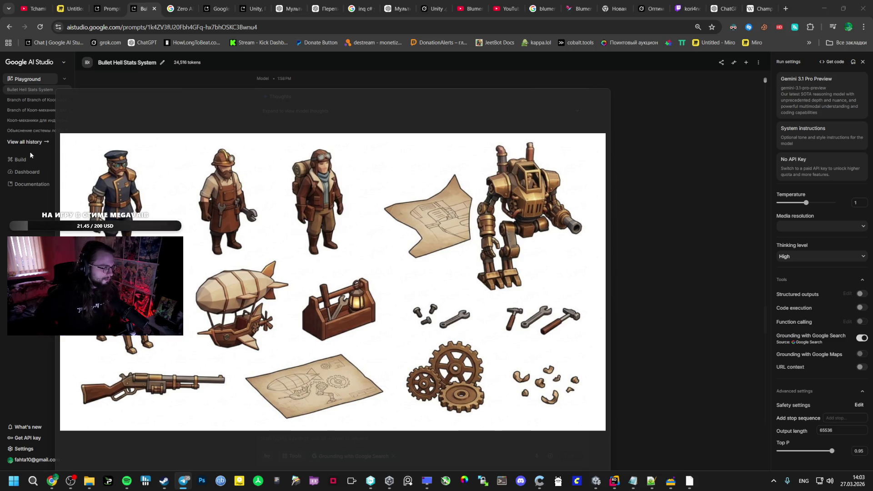
# Step: Reposition the Photos window, then close it to return to the Gemini chat
pyautogui.click(568, 120)
pyautogui.moveTo(414, 93); pyautogui.dragTo(447, 63)
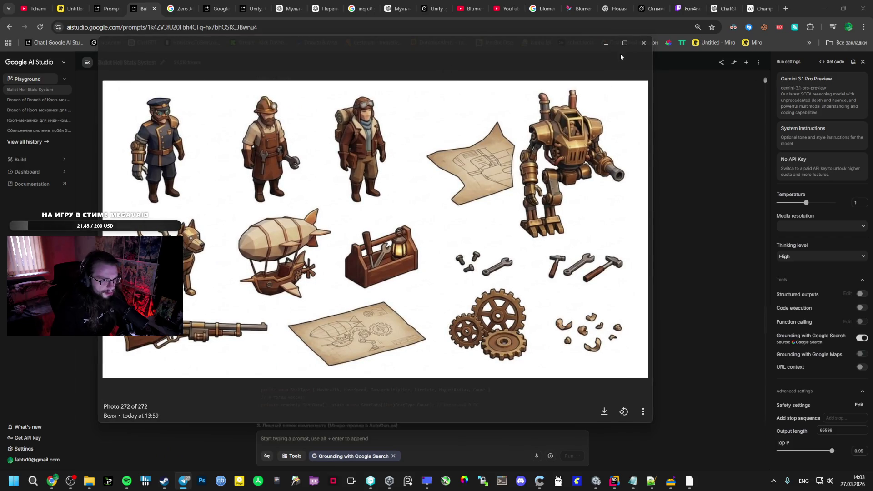
pyautogui.click(646, 42)
pyautogui.scroll(-3, 497, 306)
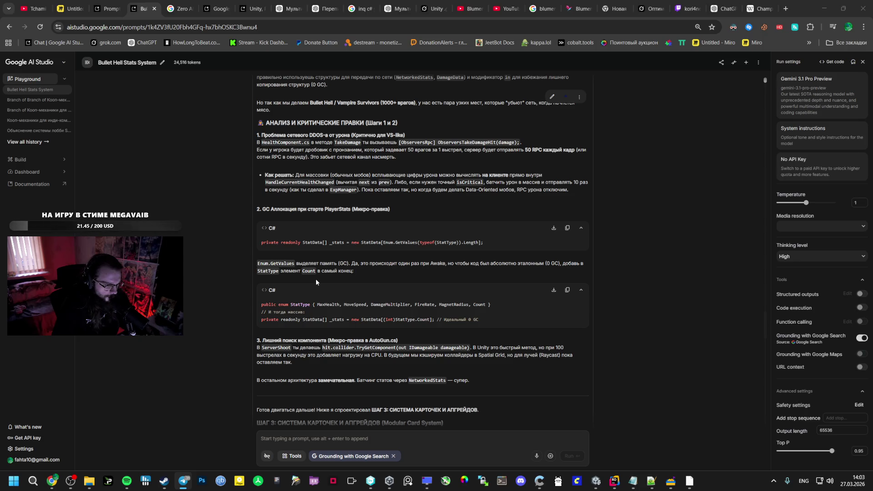
pyautogui.scroll(-1, 316, 279)
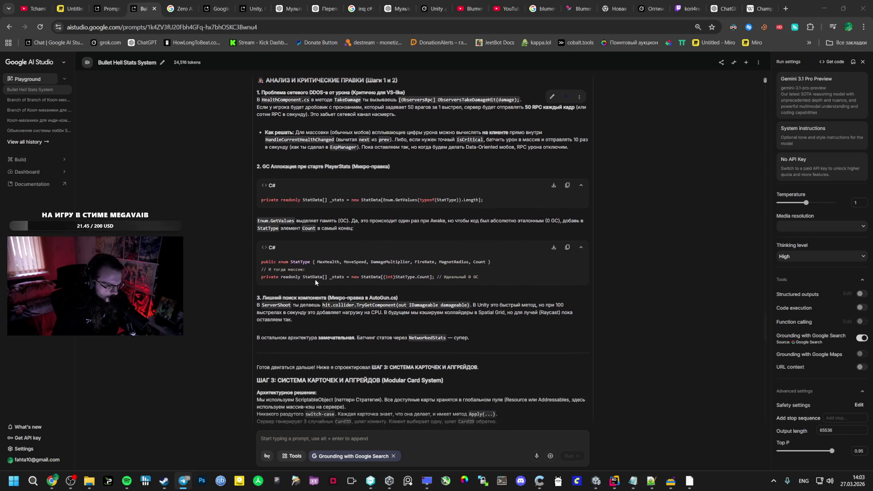
# Step: Review Gemini's critique of steps 1 and 2, then switch to Rider from the taskbar
pyautogui.click(314, 279)
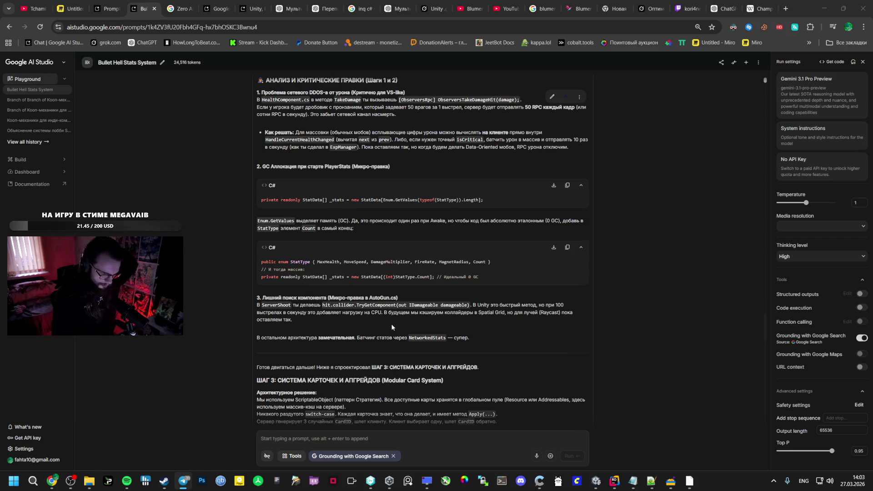
pyautogui.scroll(-1, 403, 310)
pyautogui.scroll(-1, 410, 293)
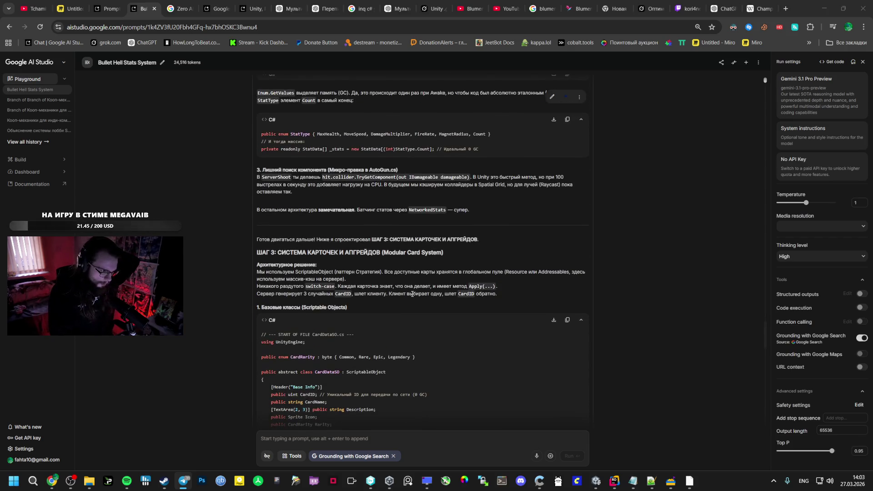
pyautogui.scroll(2, 390, 306)
pyautogui.scroll(1, 389, 305)
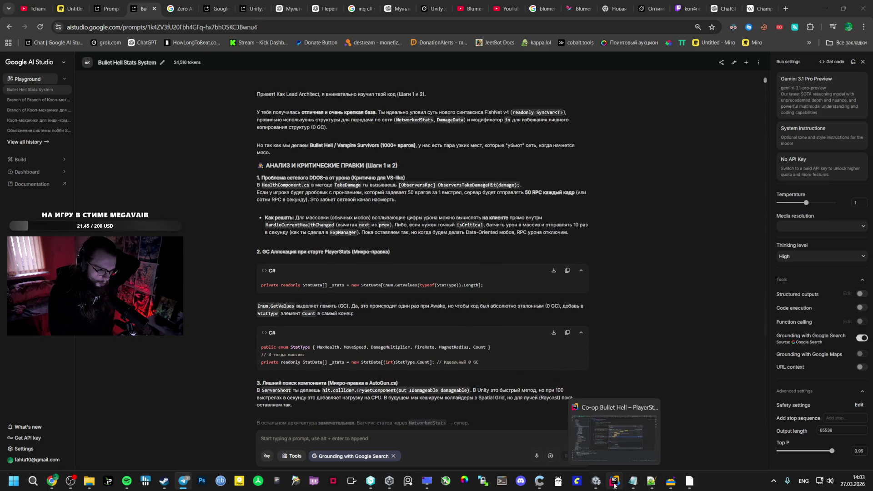
pyautogui.click(614, 481)
# Step: Dismiss the old Find in Files popup and highlight the _stats usages in PlayerStats.cs
pyautogui.press('Escape')
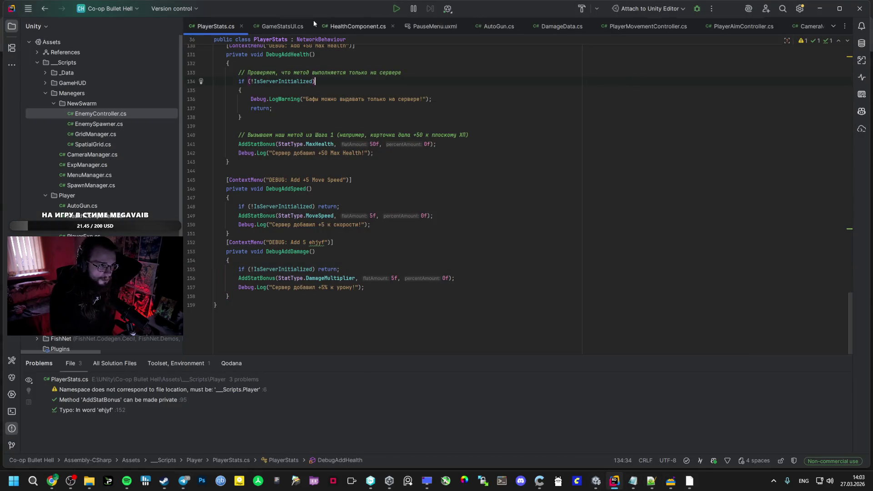
pyautogui.click(315, 81)
pyautogui.scroll(5, 318, 132)
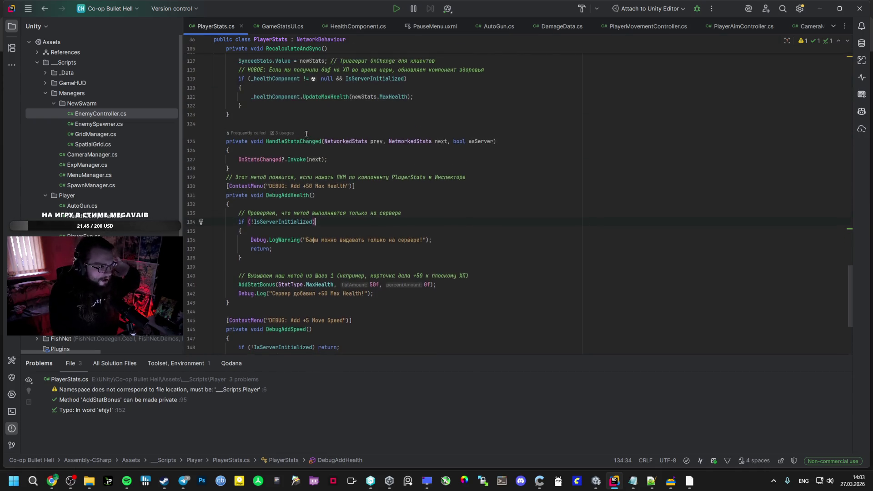
pyautogui.scroll(5, 317, 132)
pyautogui.scroll(5, 327, 145)
pyautogui.scroll(5, 321, 143)
pyautogui.scroll(4, 317, 143)
pyautogui.scroll(5, 318, 142)
pyautogui.scroll(5, 317, 142)
pyautogui.scroll(5, 317, 137)
pyautogui.scroll(3, 316, 131)
pyautogui.scroll(-2, 300, 205)
pyautogui.scroll(-1, 303, 204)
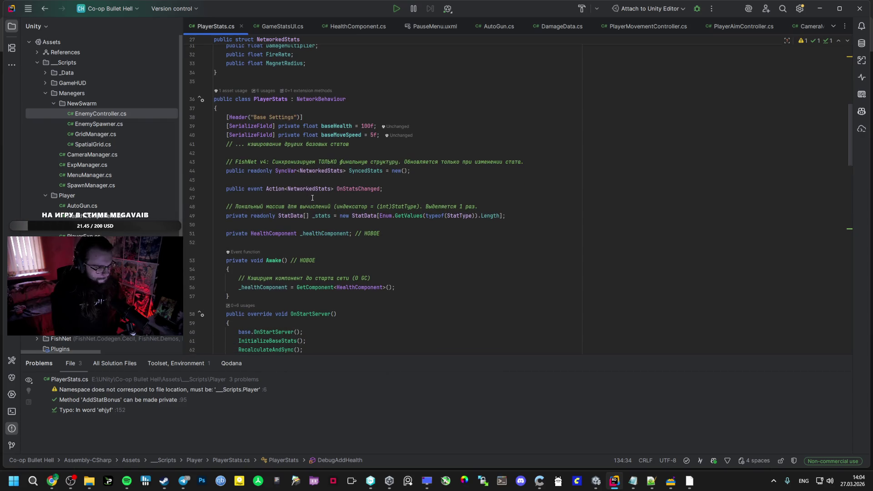
pyautogui.scroll(-1, 315, 195)
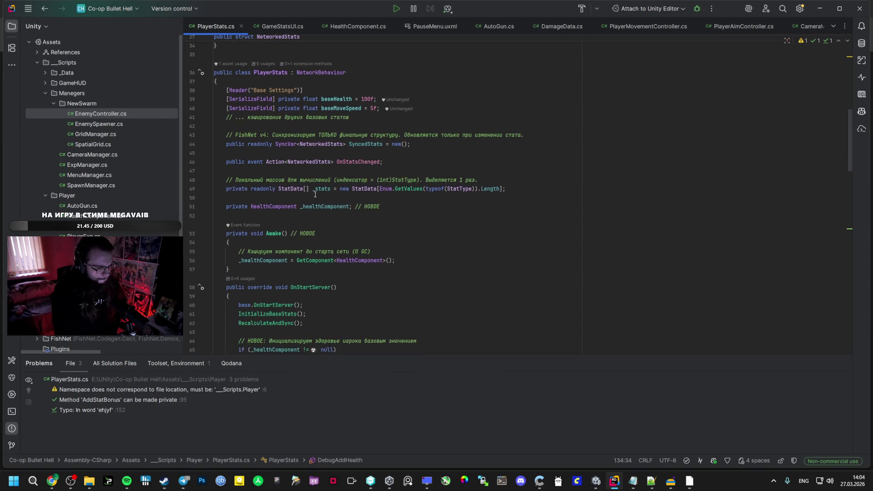
pyautogui.scroll(-4, 303, 198)
pyautogui.scroll(-4, 307, 204)
pyautogui.scroll(-4, 310, 219)
pyautogui.scroll(-3, 313, 238)
pyautogui.scroll(-3, 312, 237)
pyautogui.scroll(-4, 307, 246)
pyautogui.scroll(-1, 293, 176)
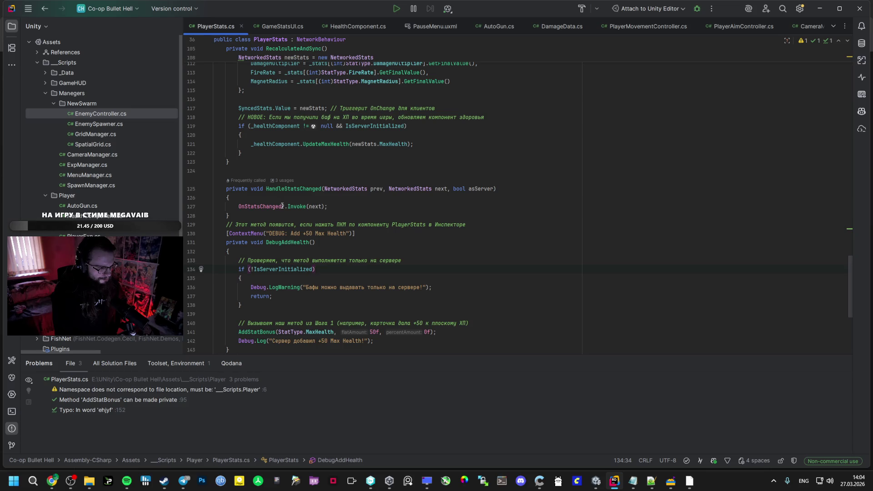
pyautogui.scroll(-1, 283, 213)
pyautogui.click(318, 252)
pyautogui.click(300, 188)
pyautogui.click(416, 189)
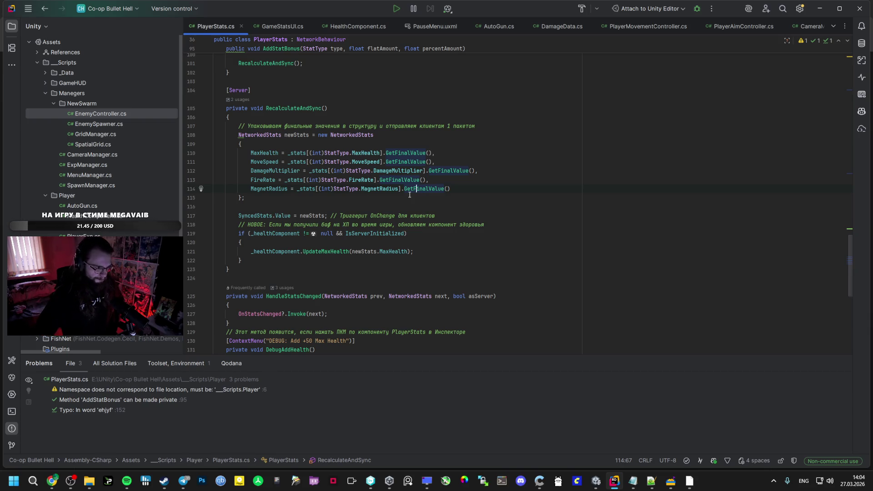
pyautogui.scroll(-3, 409, 195)
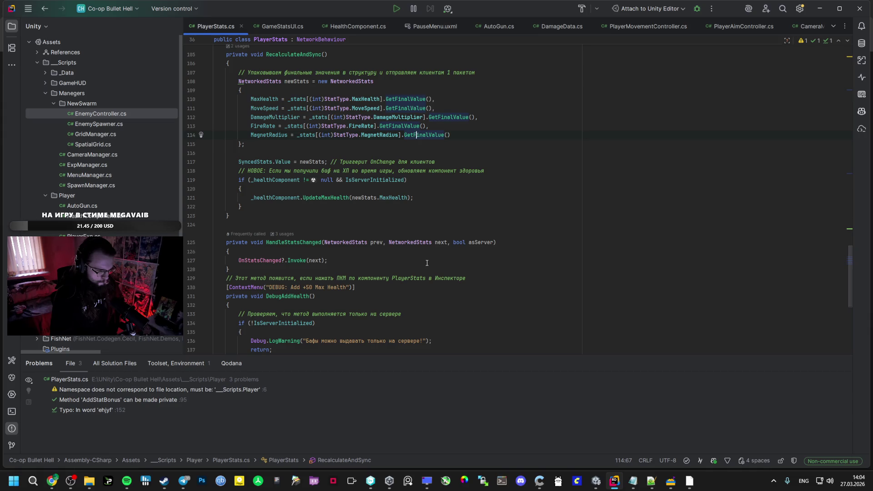
pyautogui.scroll(-5, 422, 261)
pyautogui.scroll(-3, 428, 271)
pyautogui.scroll(3, 429, 271)
pyautogui.scroll(5, 429, 271)
pyautogui.scroll(2, 423, 266)
pyautogui.scroll(-1, 422, 264)
pyautogui.scroll(2, 422, 264)
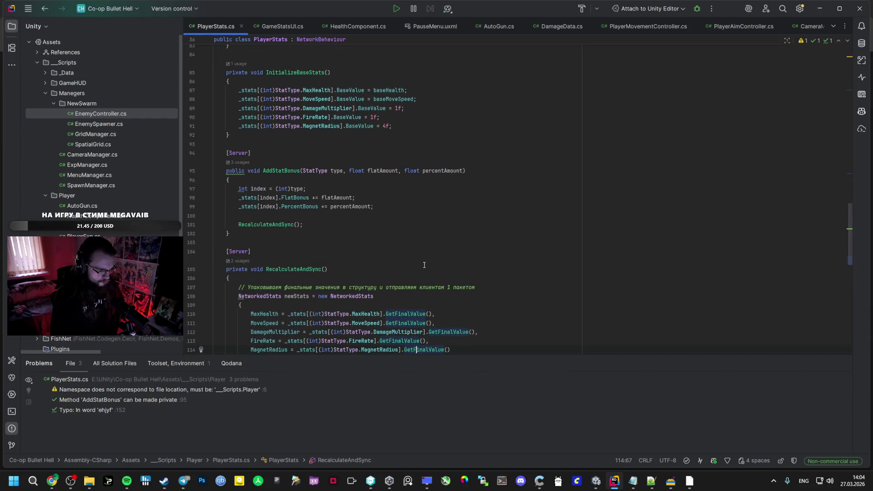
# Step: Inspect the AddStatBonus method and its FlatBonus line in PlayerStats.cs
pyautogui.click(271, 171)
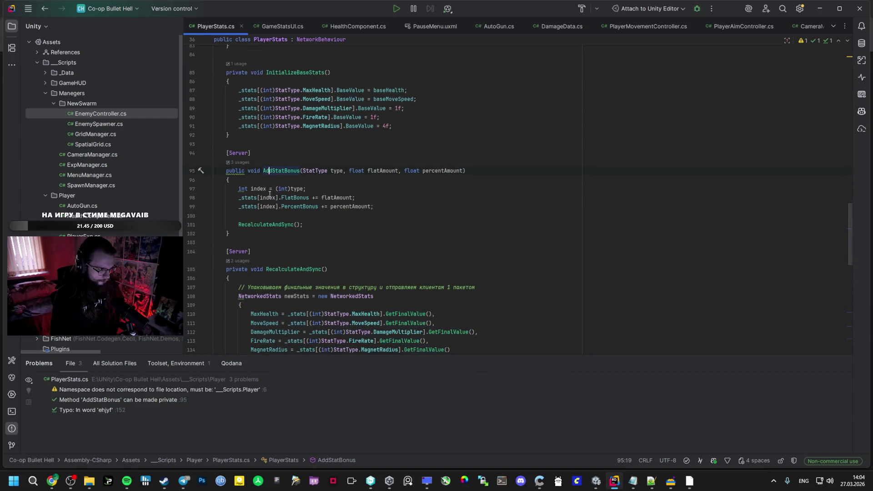
pyautogui.click(291, 197)
pyautogui.click(288, 197)
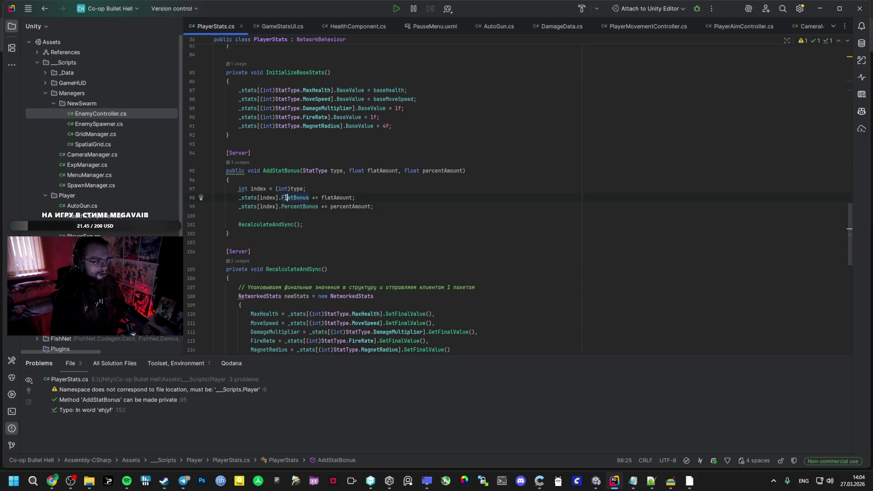
pyautogui.click(280, 171)
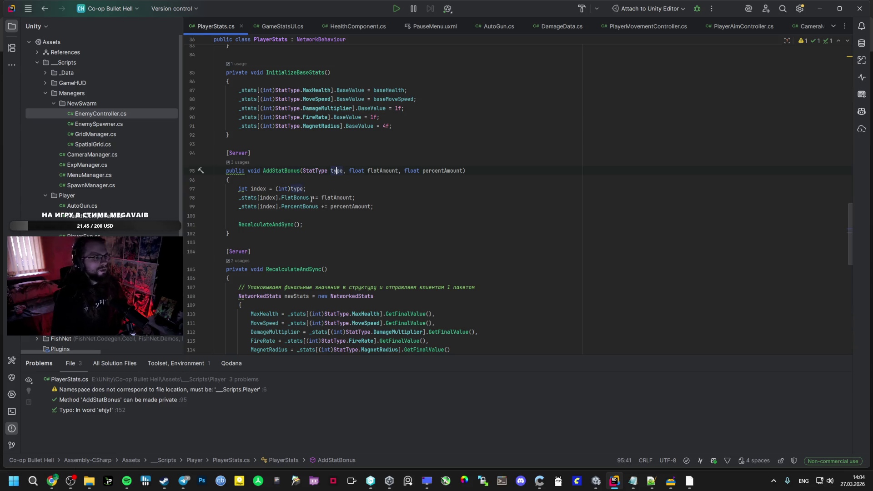
pyautogui.click(287, 206)
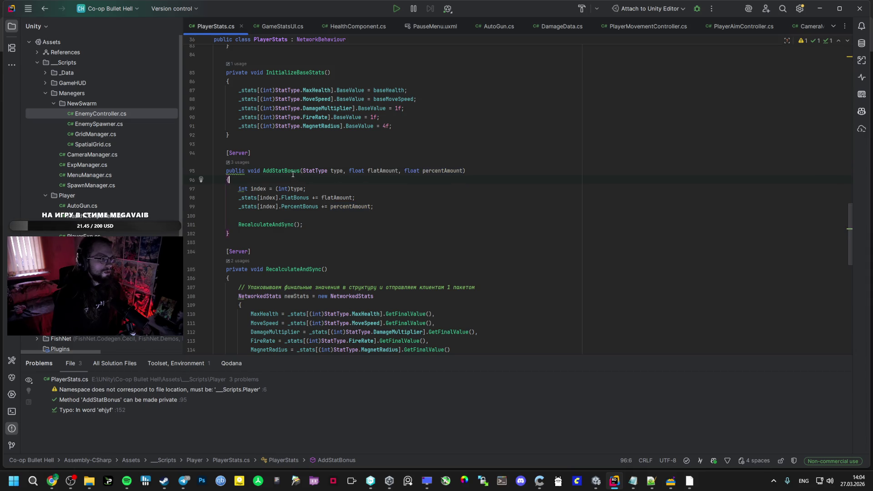
# Step: Search the solution for AddStatBonus with Find in Files using the selected method name
pyautogui.doubleClick(290, 171)
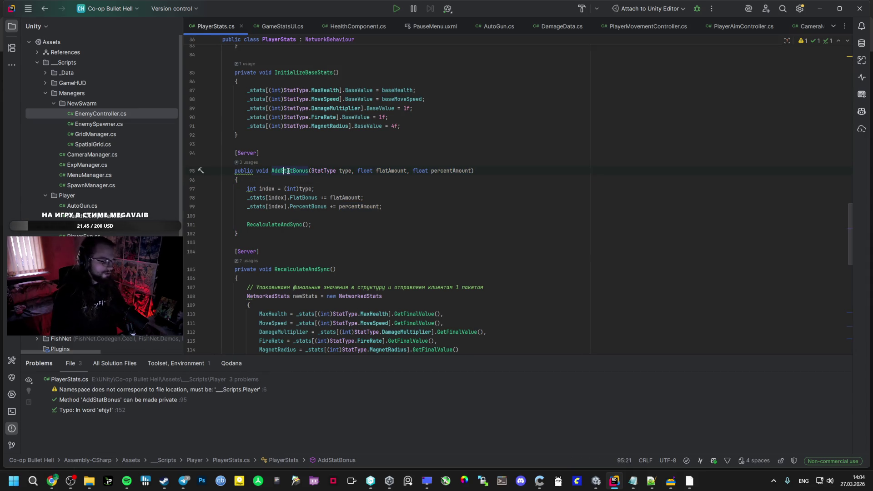
pyautogui.hotkey('ctrl', 'shift', 'f')
pyautogui.press('Escape')
pyautogui.doubleClick(290, 171)
pyautogui.hotkey('ctrl', 'shift', 'f')
# Step: Step through the AddStatBonus matches, then go to the DamageMultiplier field of NetworkedStats
pyautogui.press('Down')
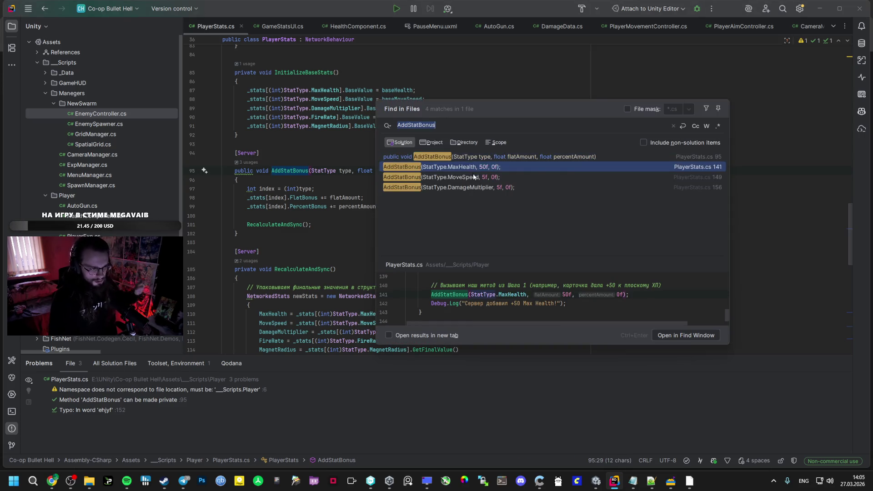
pyautogui.press('Down')
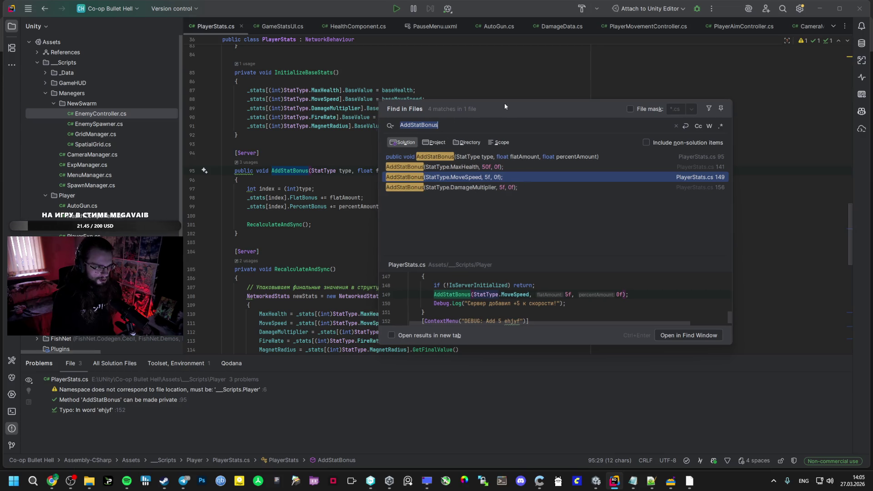
pyautogui.moveTo(491, 109); pyautogui.dragTo(631, 104)
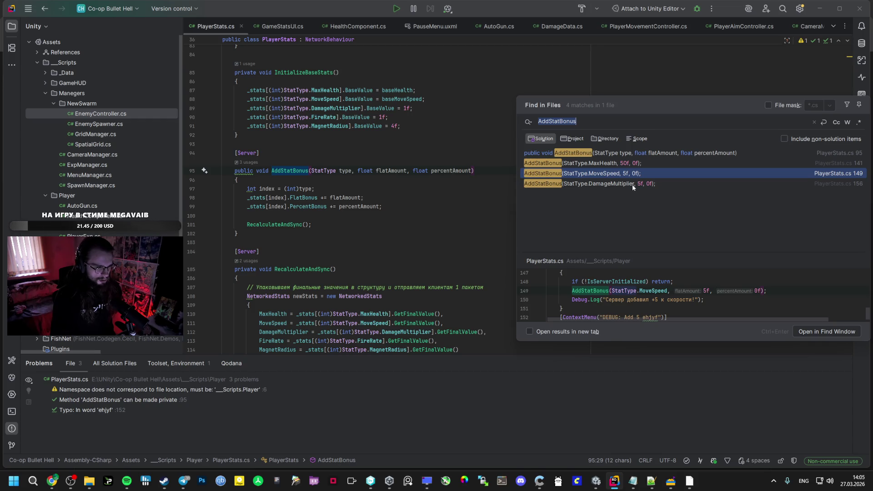
pyautogui.scroll(5, 434, 260)
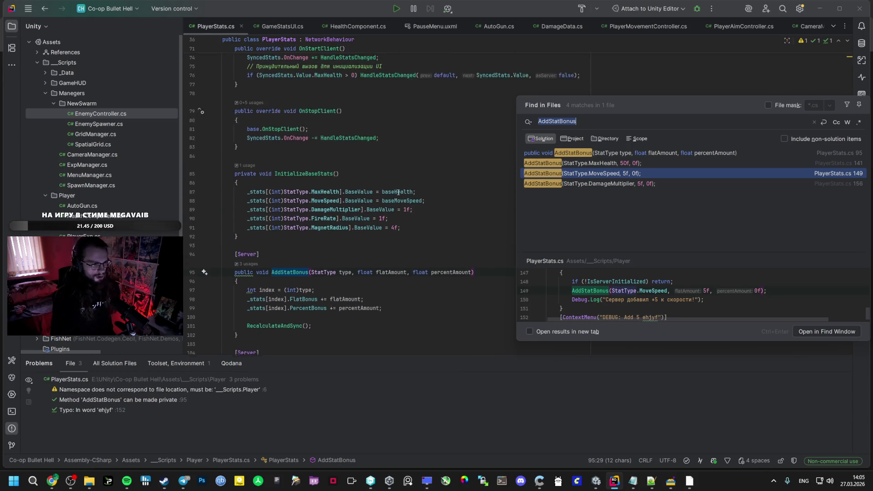
pyautogui.scroll(5, 434, 260)
pyautogui.scroll(5, 434, 260)
pyautogui.scroll(5, 432, 247)
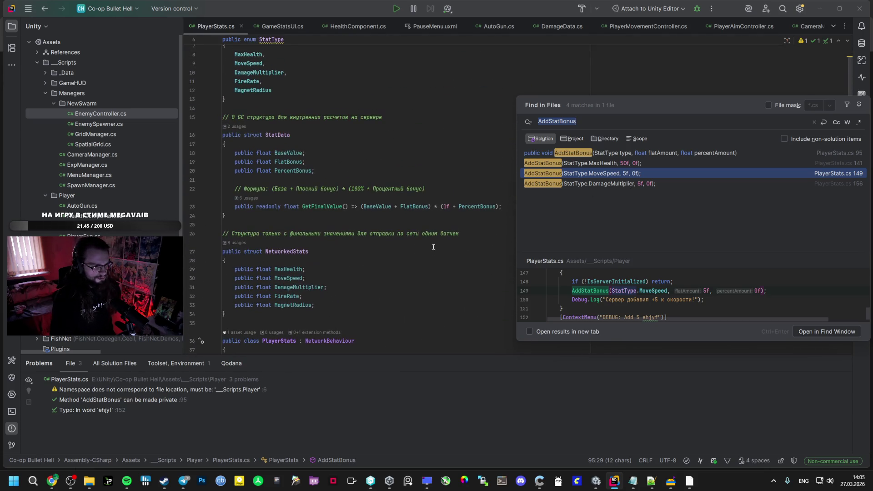
pyautogui.click(303, 278)
pyautogui.click(296, 287)
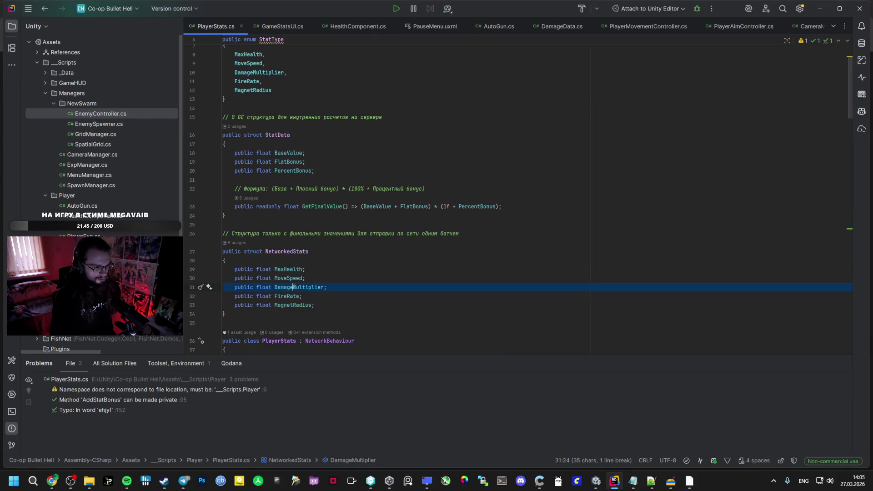
pyautogui.scroll(-6, 298, 286)
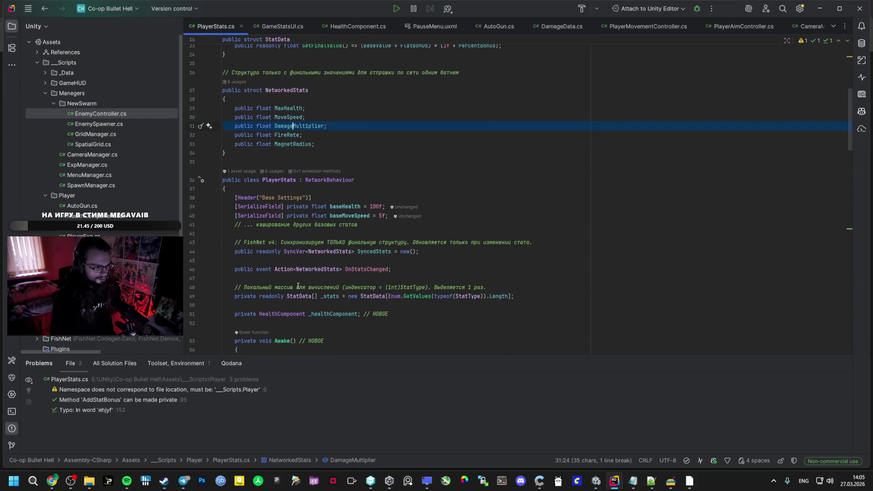
# Step: In AutoGun.cs ServerShoot, inspect the '* mult' DamageMultiplier term, then bring Unity forward
pyautogui.click(498, 26)
pyautogui.scroll(-5, 381, 252)
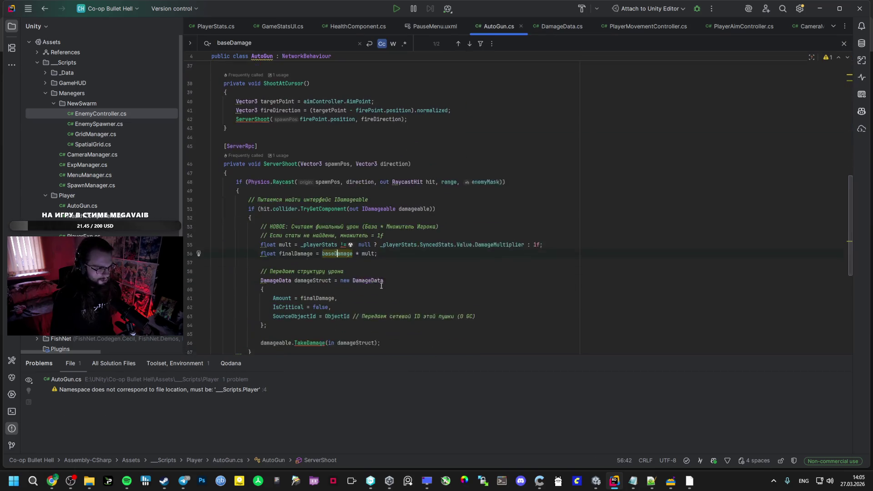
pyautogui.scroll(-5, 382, 253)
pyautogui.moveTo(366, 244); pyautogui.dragTo(377, 245)
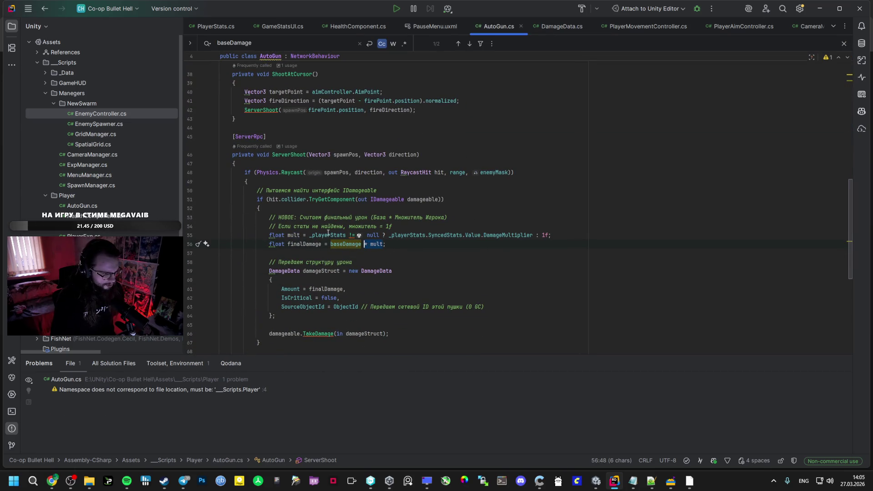
pyautogui.click(508, 234)
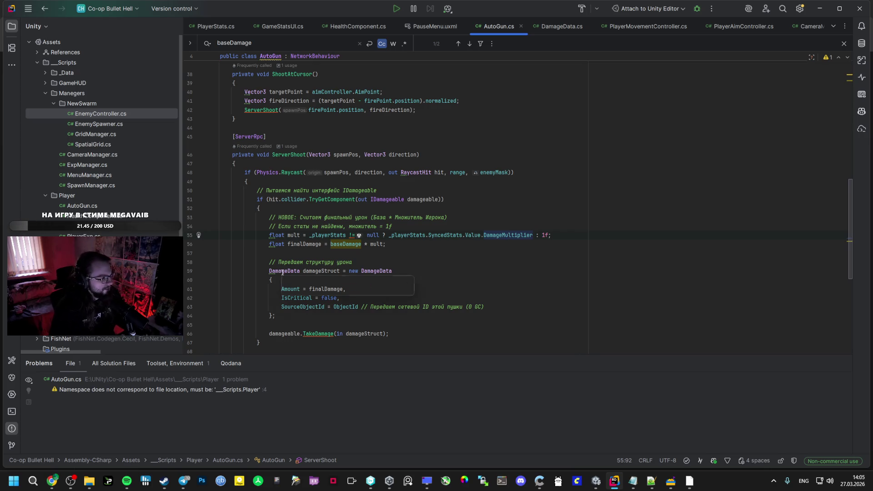
pyautogui.moveTo(199, 236)
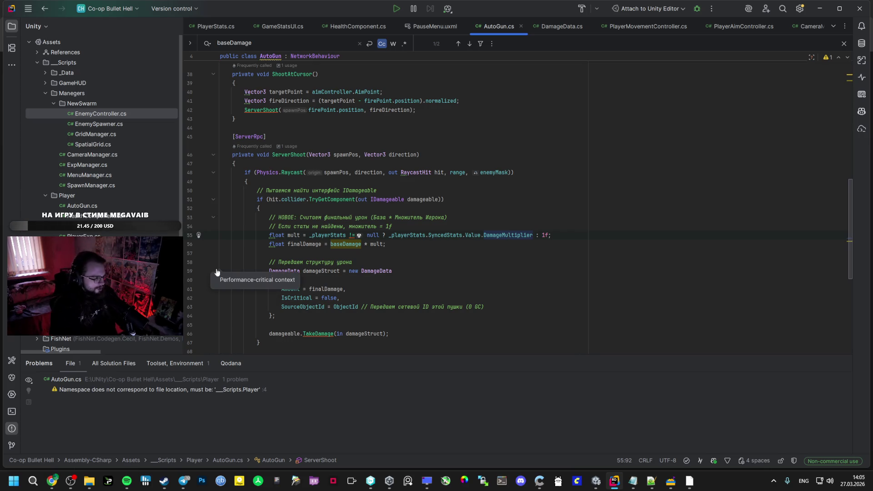
pyautogui.click(596, 481)
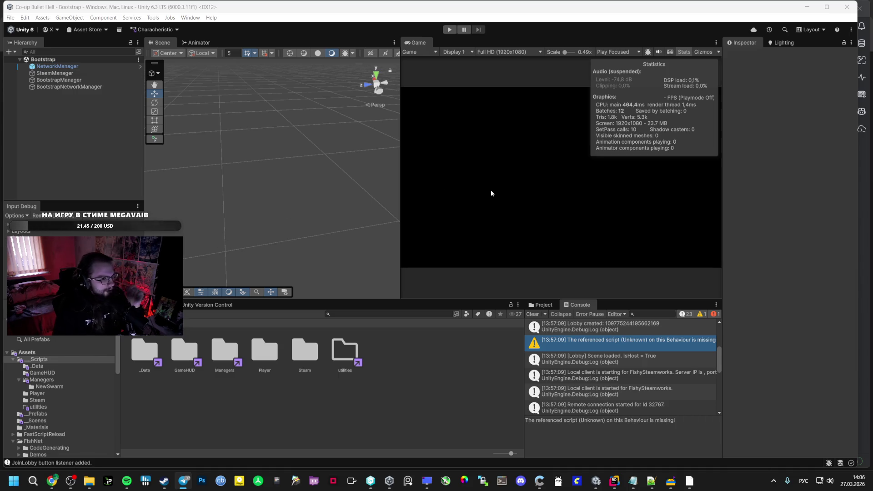
# Step: Revisit the AI Studio step 3 reply, move the photo viewer aside, and start a new browser tab
pyautogui.click(51, 481)
pyautogui.scroll(-3, 324, 295)
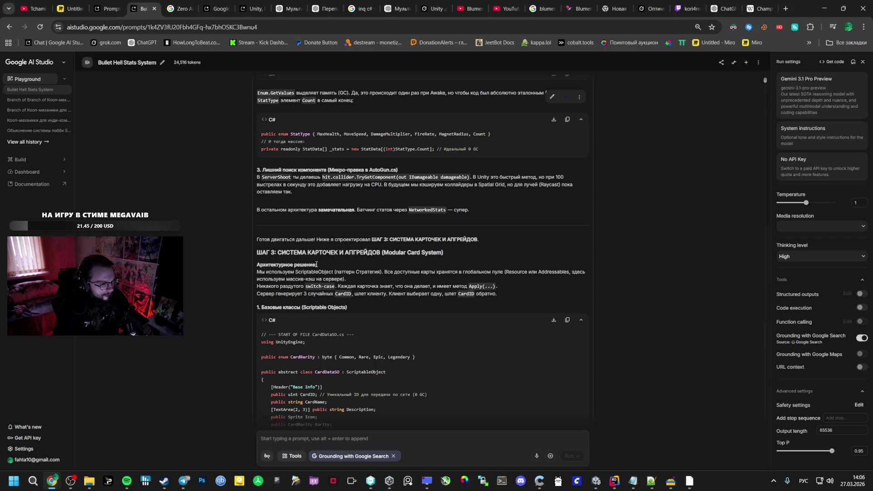
pyautogui.scroll(-2, 317, 264)
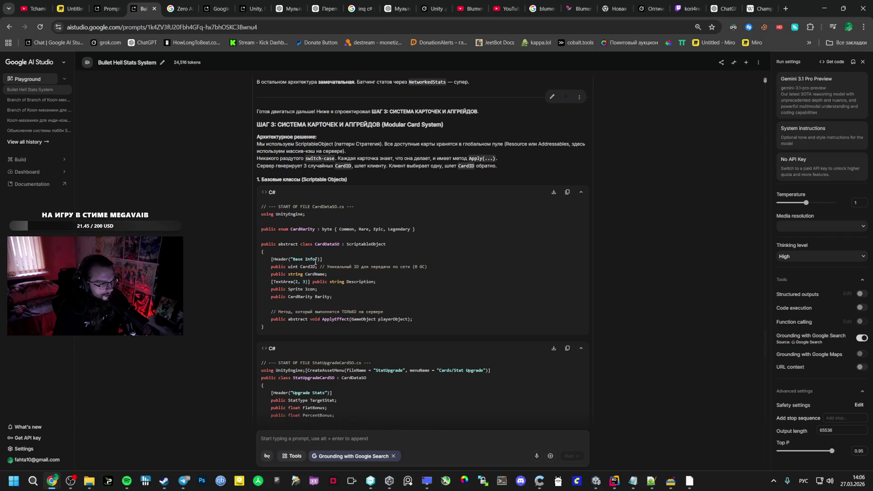
pyautogui.scroll(-4, 318, 261)
pyautogui.scroll(-4, 317, 261)
pyautogui.scroll(-4, 317, 261)
pyautogui.scroll(-4, 317, 260)
pyautogui.scroll(-5, 317, 261)
pyautogui.scroll(-5, 317, 260)
pyautogui.scroll(-3, 317, 260)
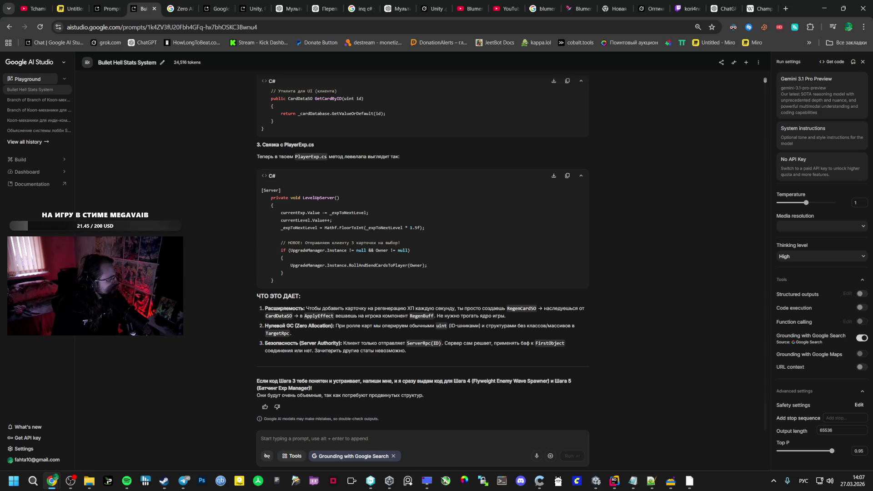
pyautogui.click(183, 481)
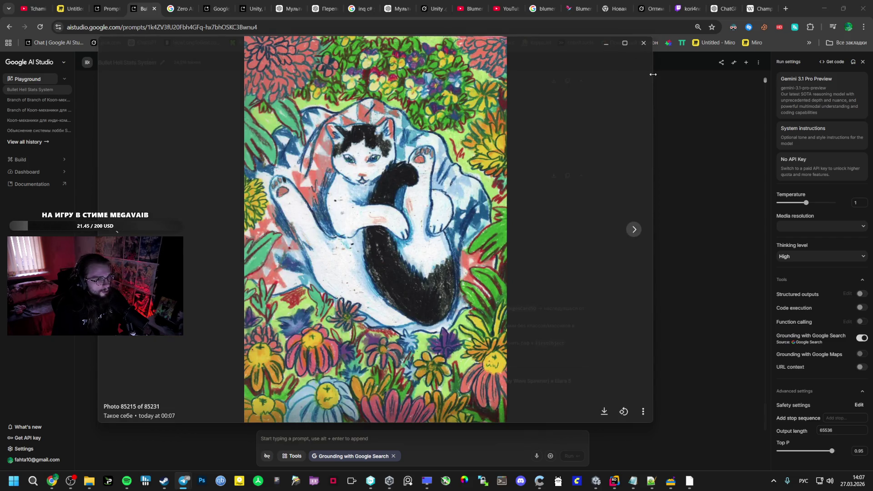
pyautogui.moveTo(637, 64); pyautogui.dragTo(1, 57)
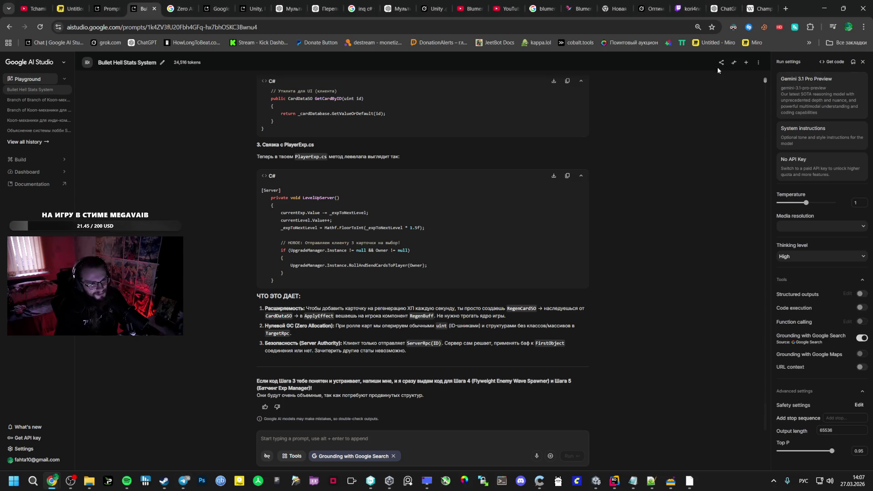
pyautogui.click(784, 8)
pyautogui.write('пщывпф')
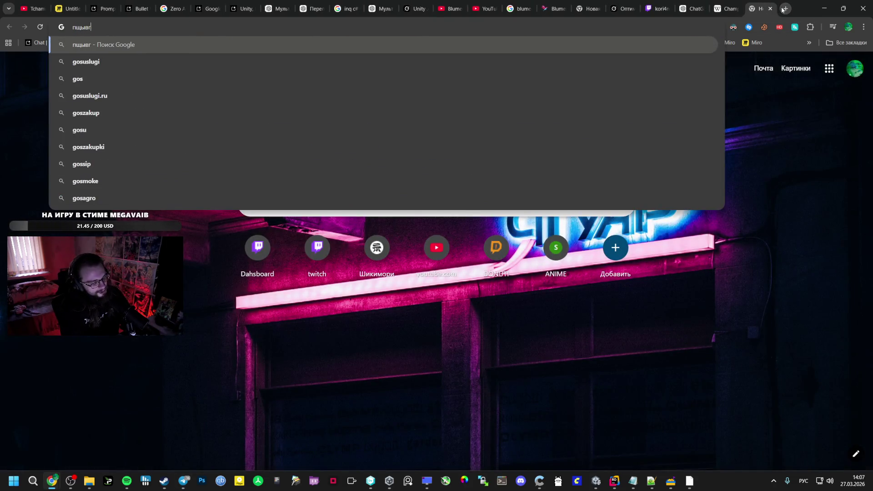
# Step: Search 'госдума steam', open the GOSDOOMA store page and pause its trailer
pyautogui.press('BackSpace')
pyautogui.press('BackSpace')
pyautogui.press('BackSpace')
pyautogui.write('гьф ыеуф')
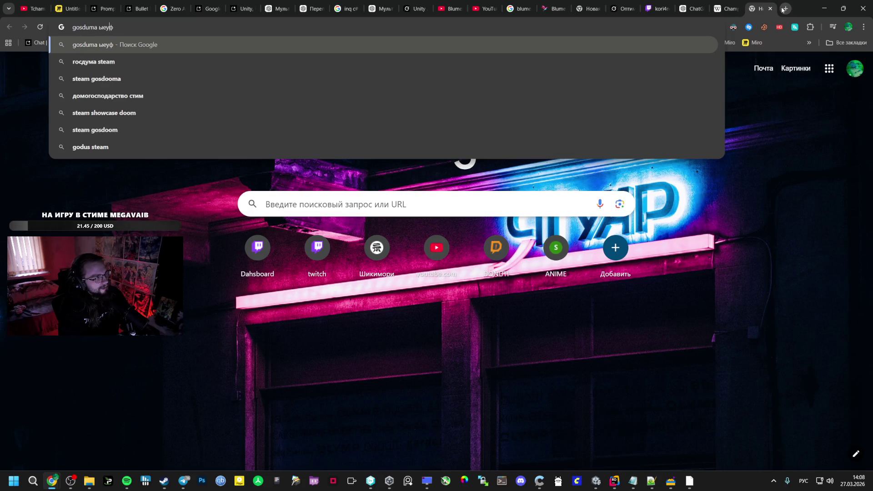
pyautogui.press('Return')
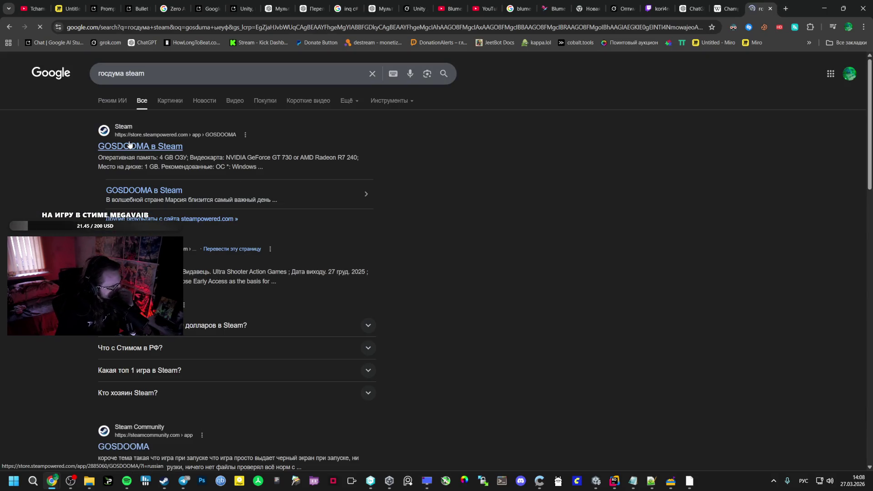
pyautogui.click(130, 147)
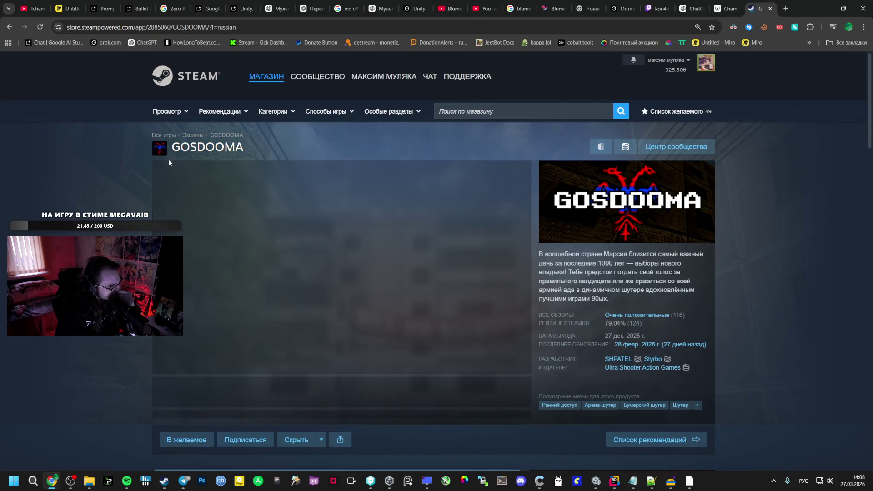
pyautogui.moveTo(370, 481)
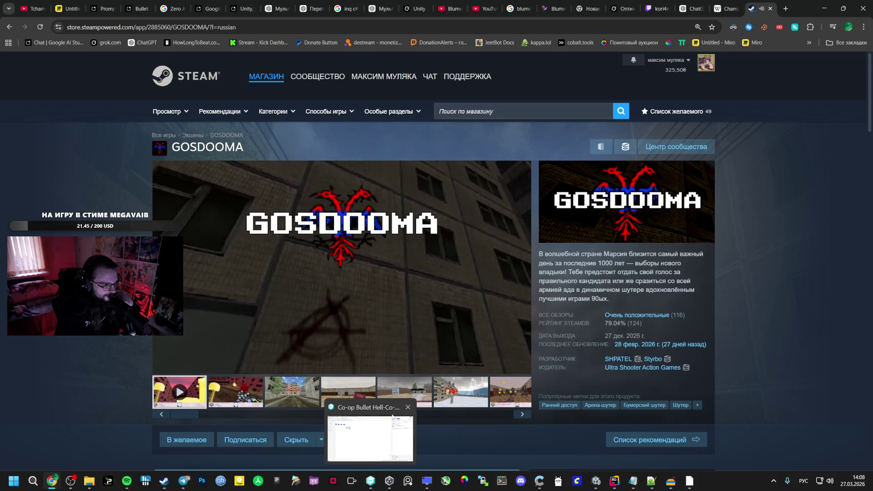
pyautogui.click(432, 305)
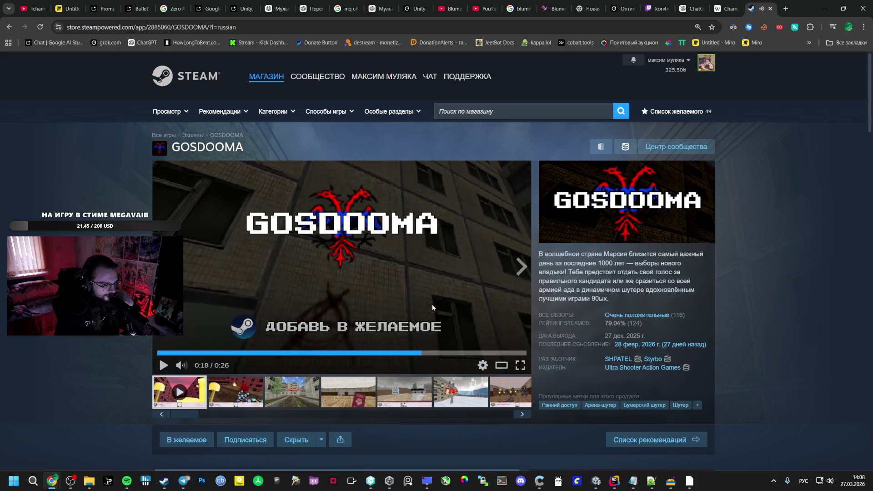
pyautogui.scroll(-4, 432, 304)
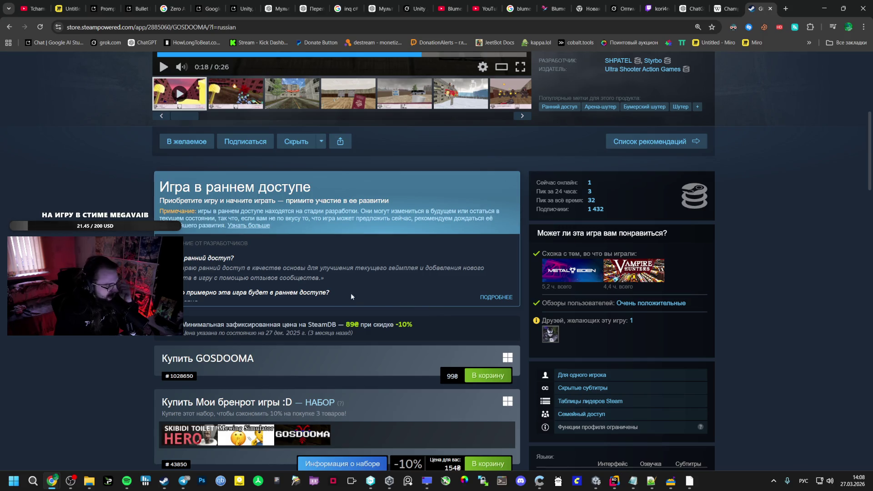
pyautogui.scroll(4, 195, 300)
pyautogui.scroll(3, 195, 299)
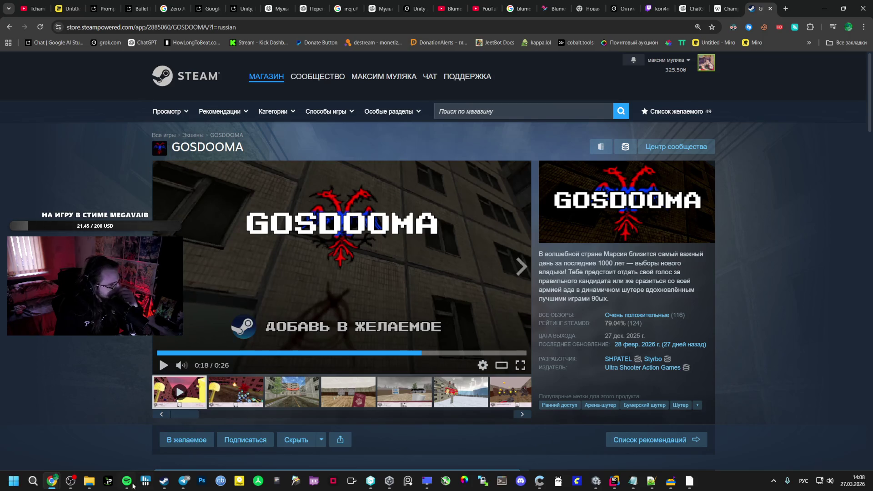
# Step: Bring up the Steam client and the Spotify player from the taskbar
pyautogui.click(165, 480)
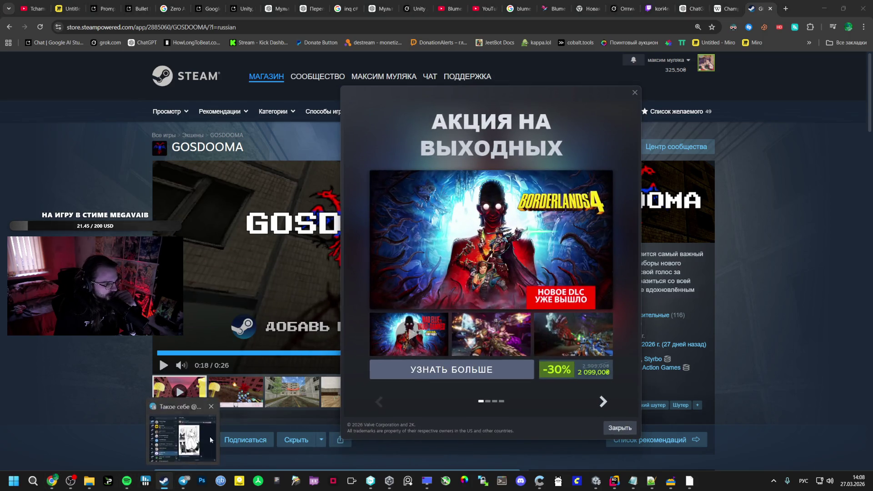
pyautogui.click(127, 481)
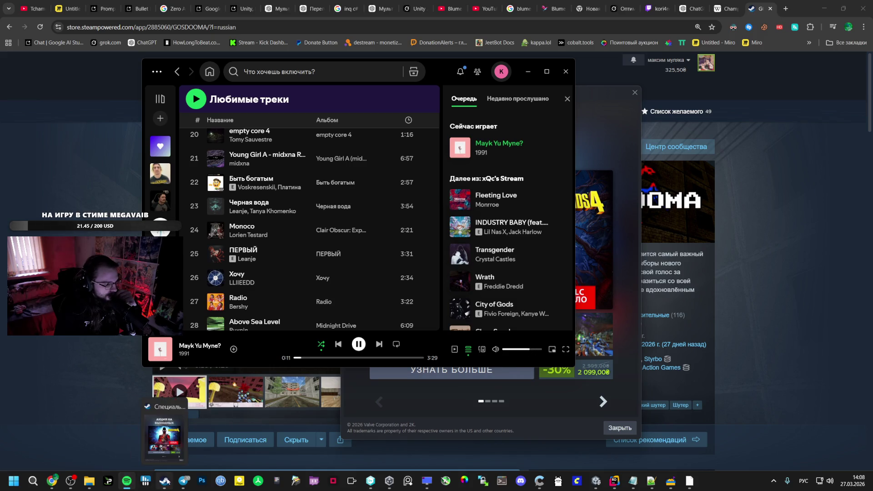
pyautogui.rightClick(164, 481)
pyautogui.click(144, 431)
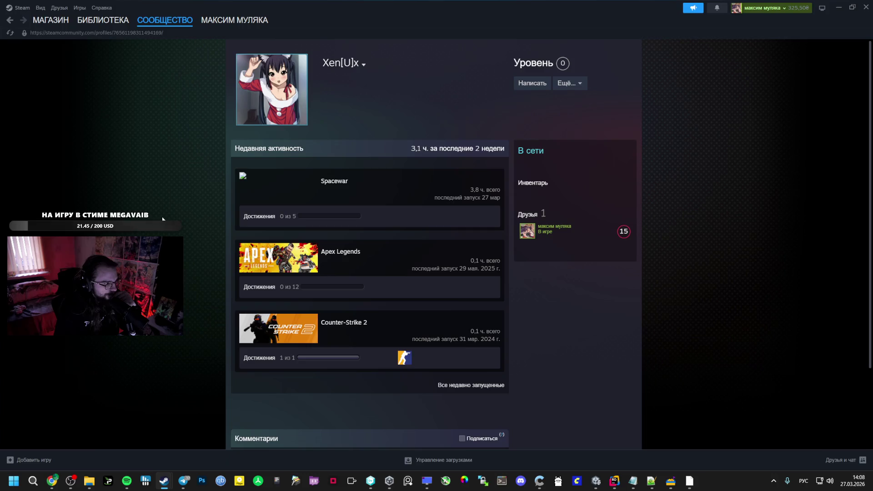
pyautogui.click(102, 20)
pyautogui.click(43, 149)
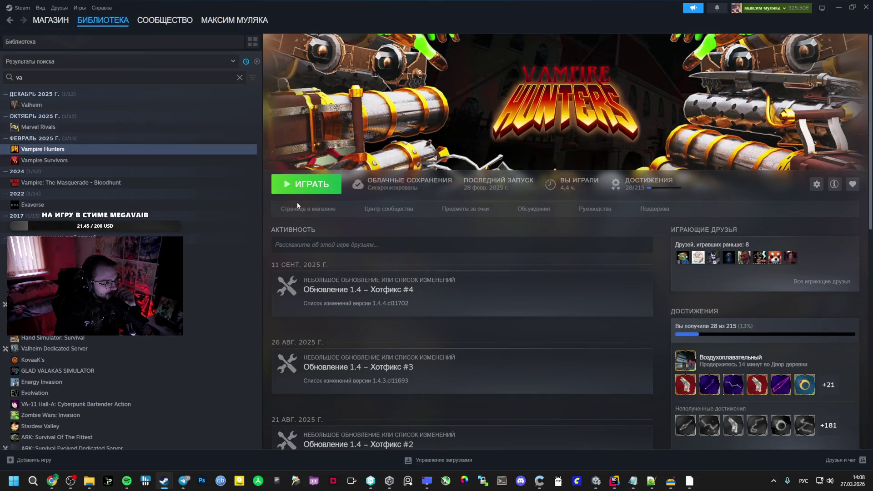
pyautogui.click(296, 206)
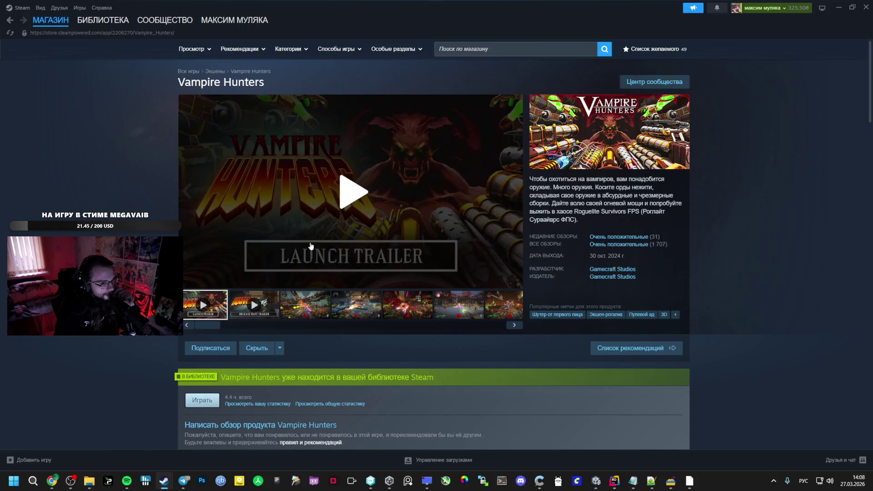
pyautogui.scroll(-5, 296, 206)
pyautogui.scroll(-4, 375, 225)
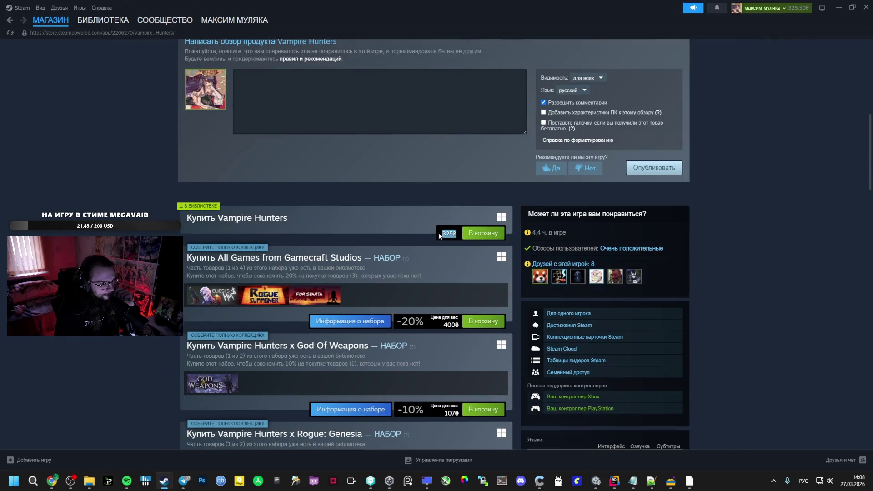
pyautogui.scroll(5, 417, 247)
pyautogui.scroll(4, 428, 223)
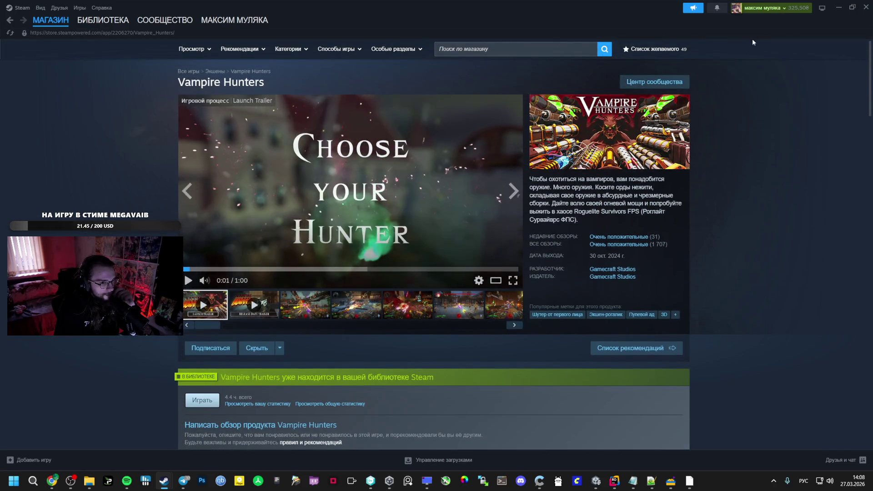
pyautogui.click(838, 7)
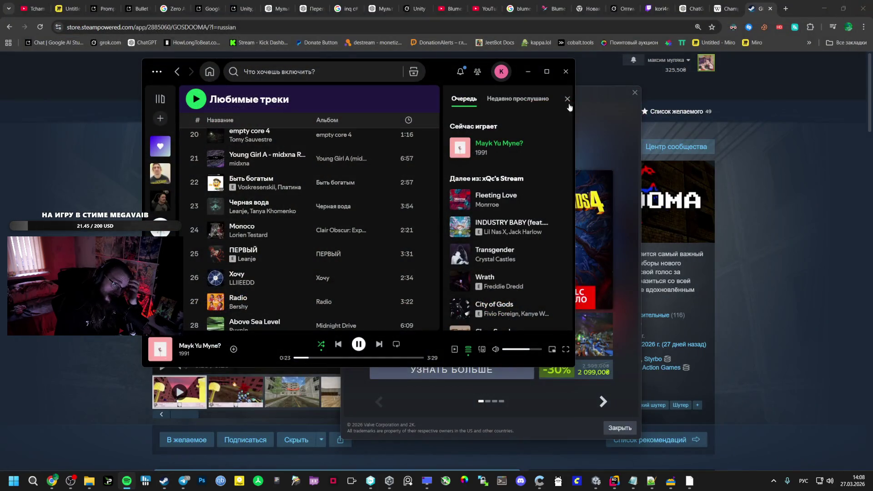
pyautogui.click(528, 71)
pyautogui.click(634, 92)
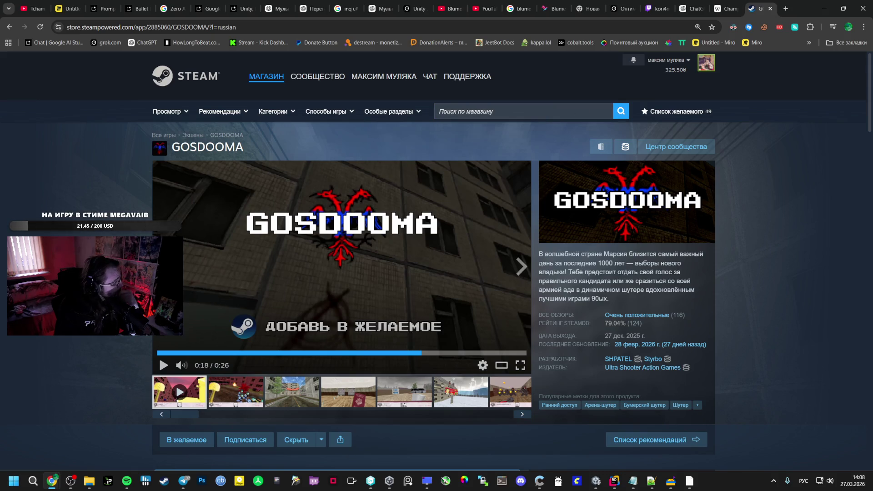
pyautogui.click(597, 481)
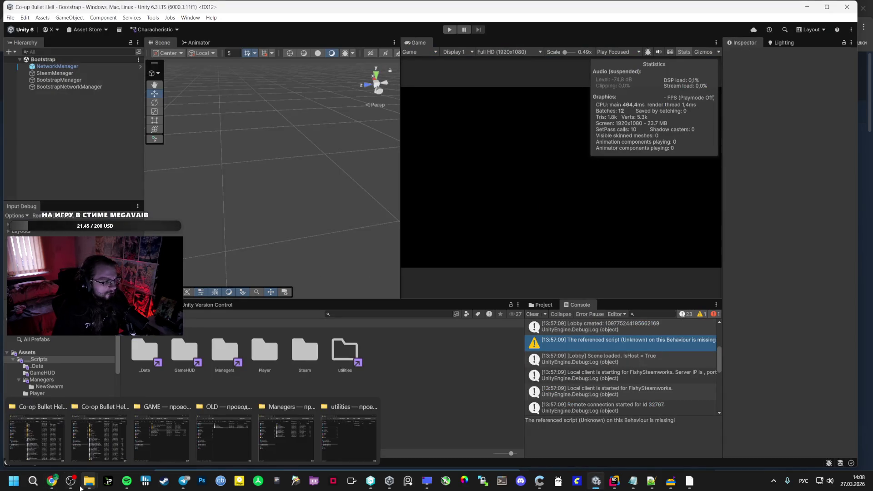
pyautogui.click(164, 482)
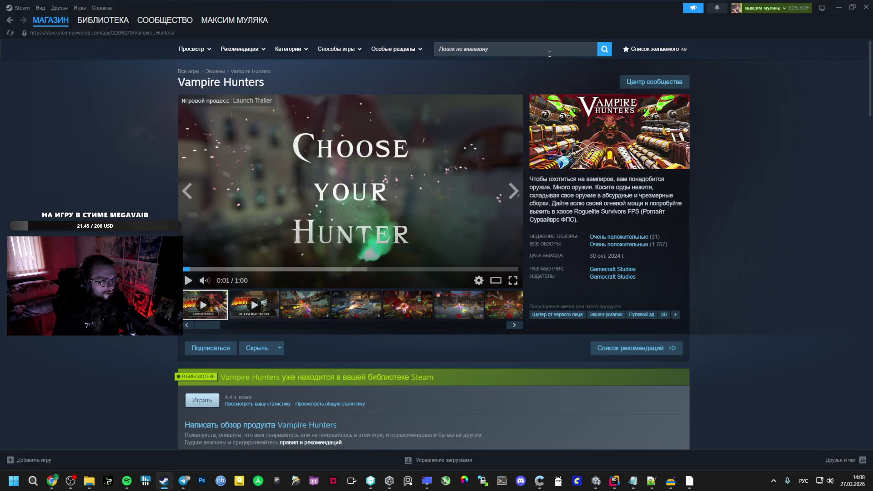
# Step: Search 'mega' in the Steam store and open the Megabonk store page
pyautogui.click(466, 48)
pyautogui.write('ьу')
pyautogui.press('Pause')
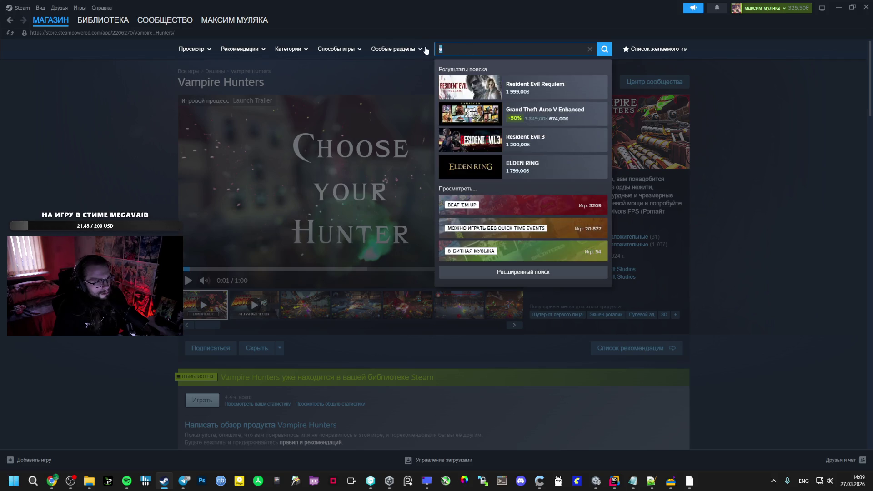
pyautogui.press('BackSpace')
pyautogui.press('BackSpace')
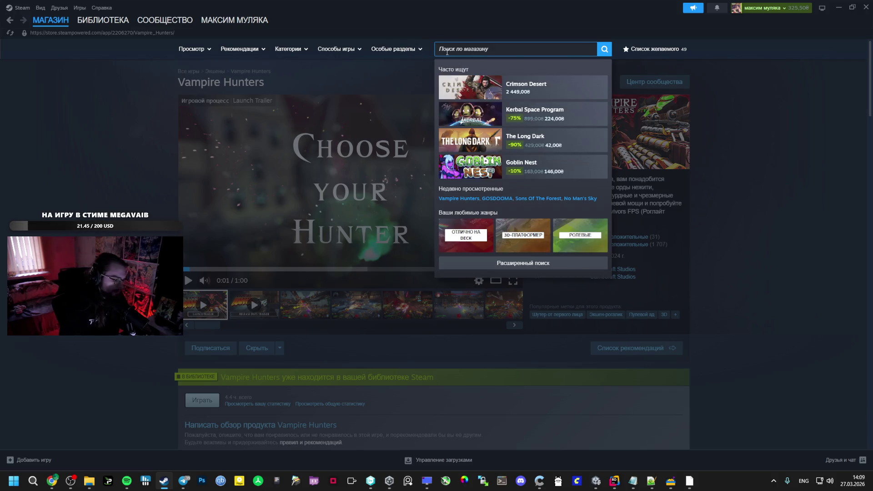
pyautogui.write('mega')
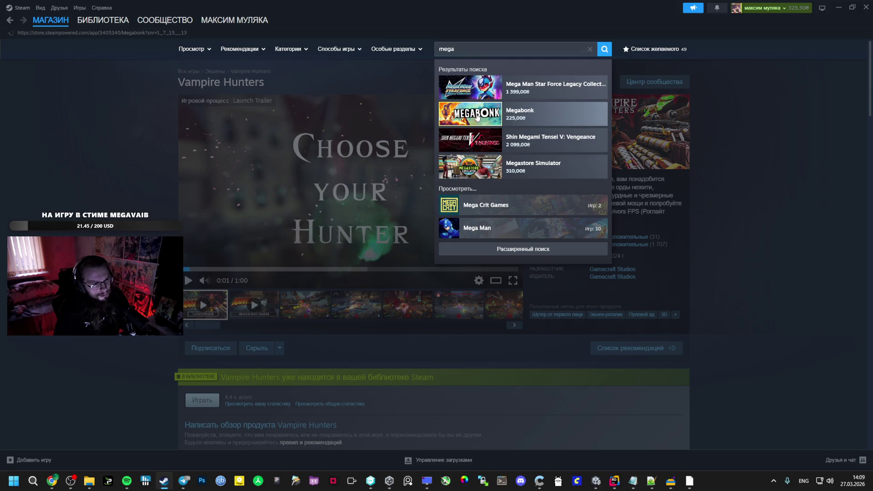
pyautogui.click(478, 118)
pyautogui.scroll(-4, 421, 236)
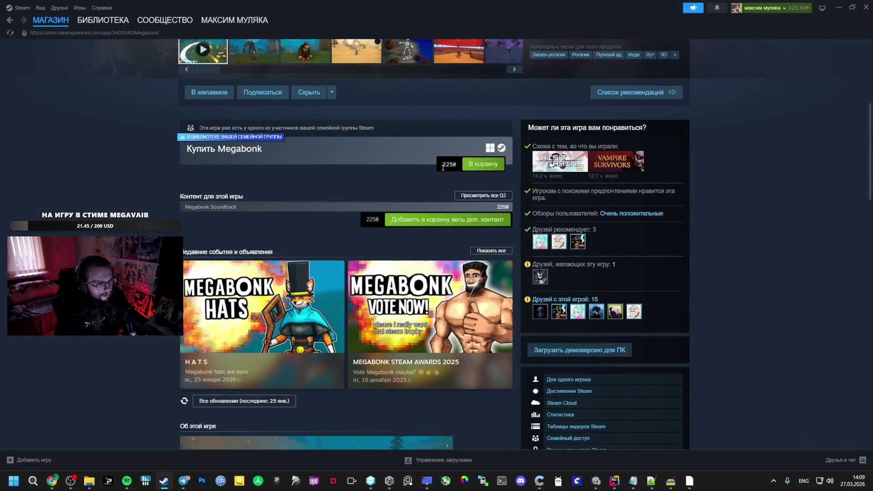
pyautogui.scroll(3, 387, 195)
pyautogui.scroll(1, 273, 226)
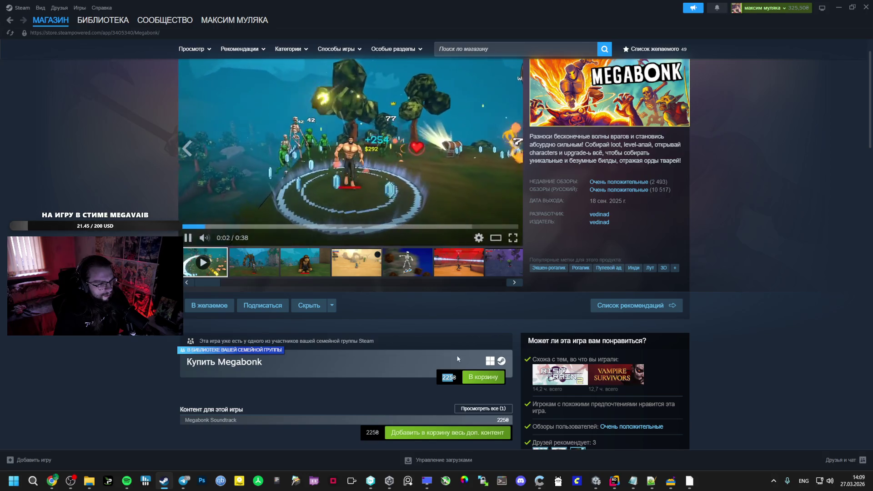
# Step: Copy the Megabonk page URL and load it in a new Chrome tab
pyautogui.rightClick(288, 373)
pyautogui.click(314, 408)
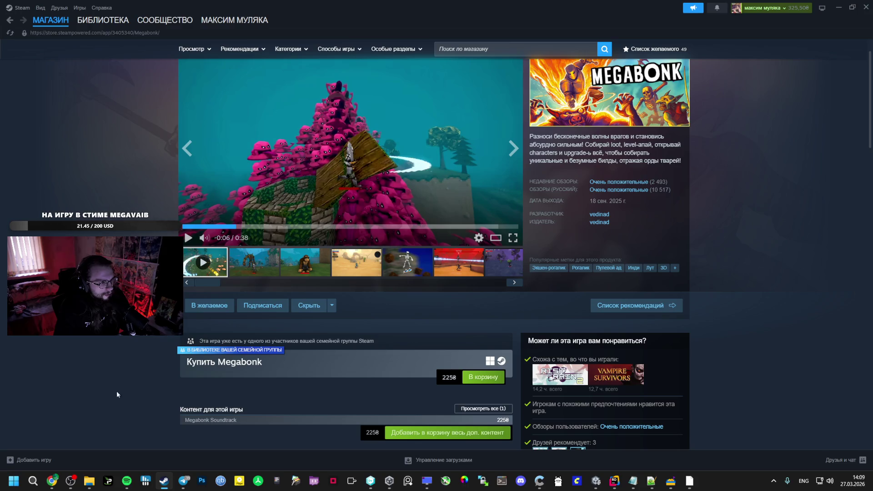
pyautogui.click(53, 480)
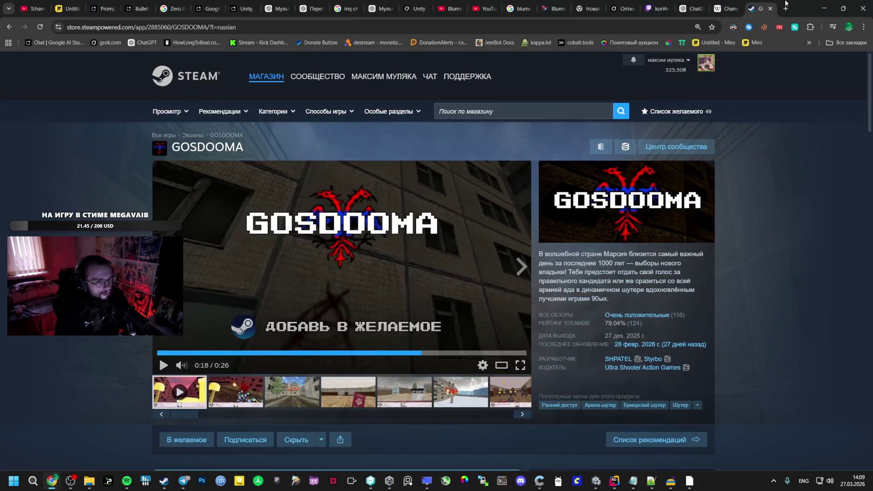
pyautogui.click(785, 9)
pyautogui.write('https://store.steampowered.com/app/3405340/Megabonk/')
pyautogui.press('Return')
# Step: Go back in Steam, copy the previous store page URL and load it in another Chrome tab
pyautogui.click(163, 481)
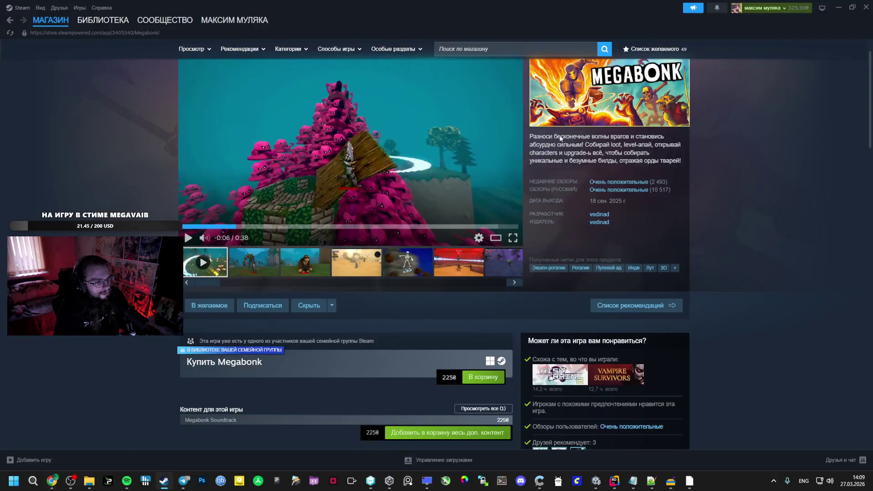
pyautogui.hotkey('alt', 'Left')
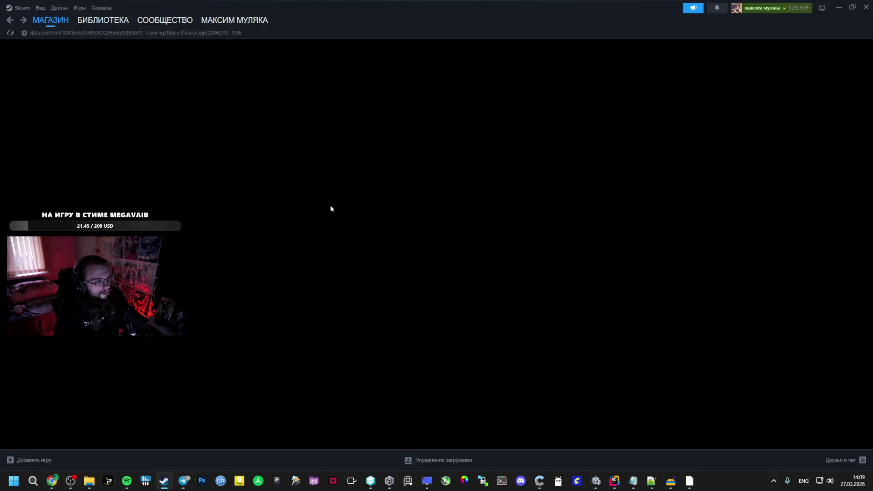
pyautogui.rightClick(416, 121)
pyautogui.click(440, 189)
pyautogui.click(52, 480)
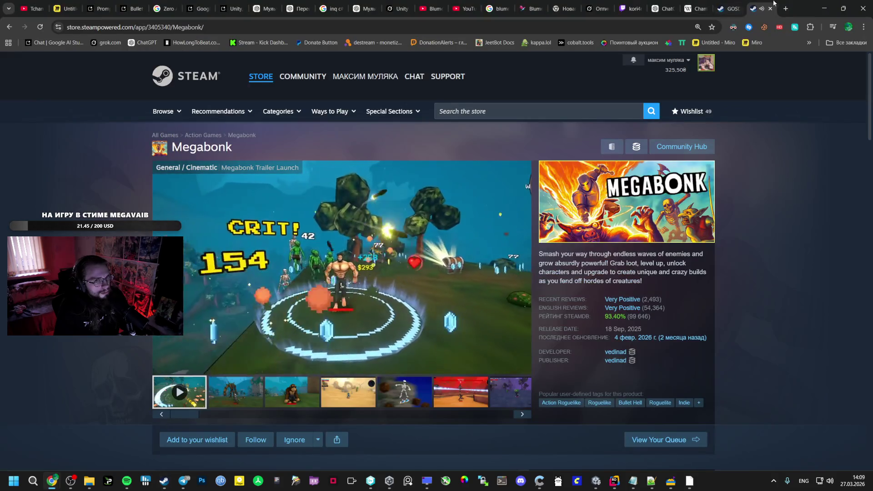
pyautogui.click(784, 9)
pyautogui.hotkey('ctrl', 'v')
pyautogui.press('Return')
# Step: Open Megabonk's SteamDB page and switch to the Vampire Hunters SteamDB tab
pyautogui.click(730, 8)
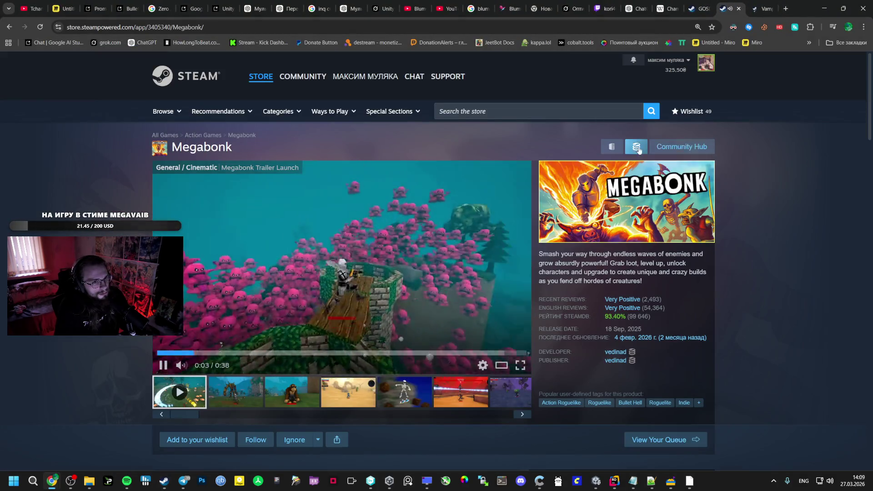
pyautogui.click(761, 8)
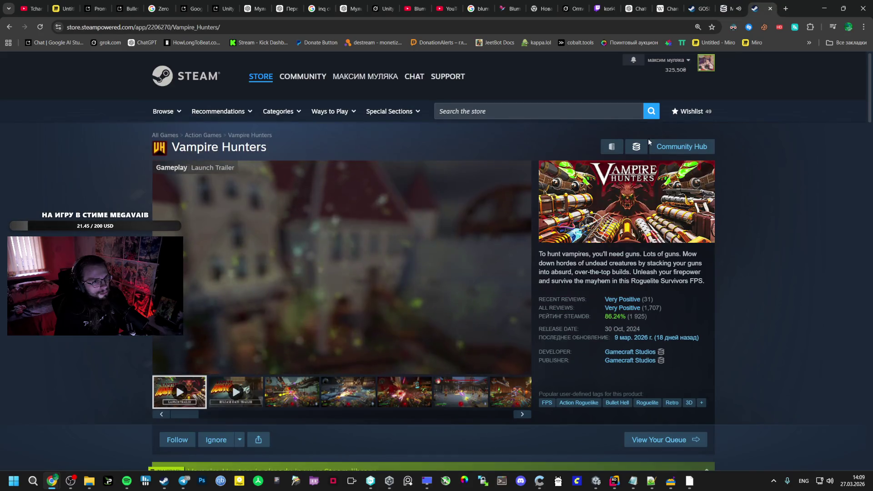
pyautogui.scroll(-5, 390, 205)
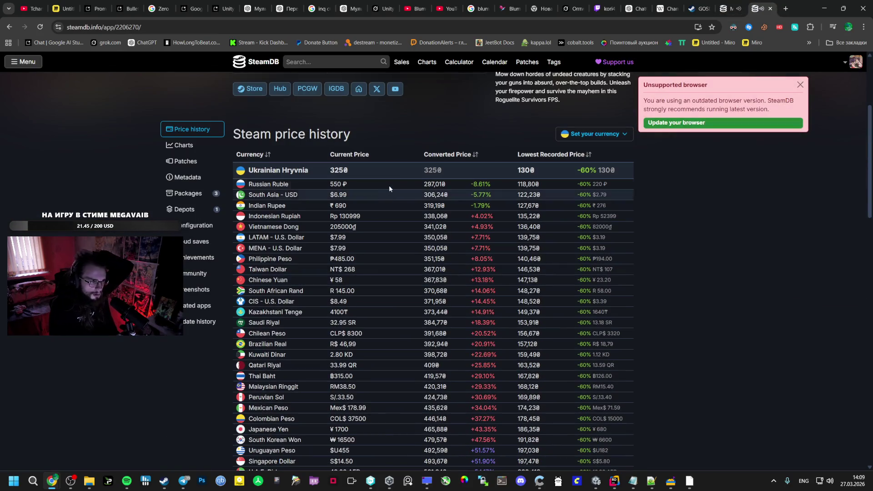
pyautogui.scroll(-3, 477, 164)
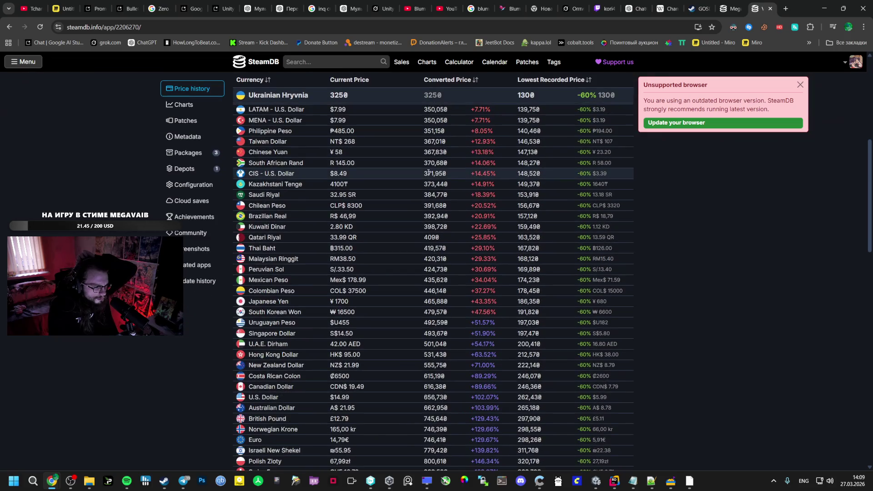
pyautogui.scroll(-3, 443, 204)
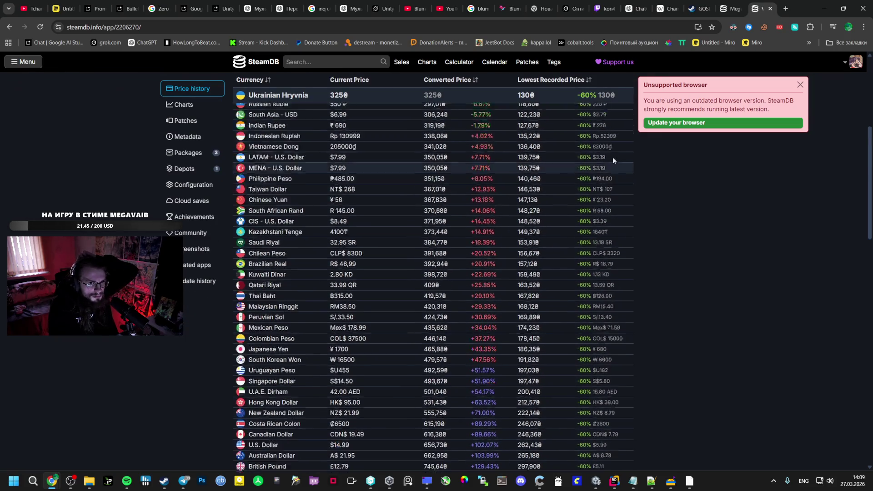
# Step: Compare Megabonk's and Vampire Hunters' price tables, show the Euro price chart, then go to player charts
pyautogui.hotkey('ctrl', 'shift', 'Tab')
pyautogui.scroll(-5, 409, 290)
pyautogui.scroll(-3, 389, 307)
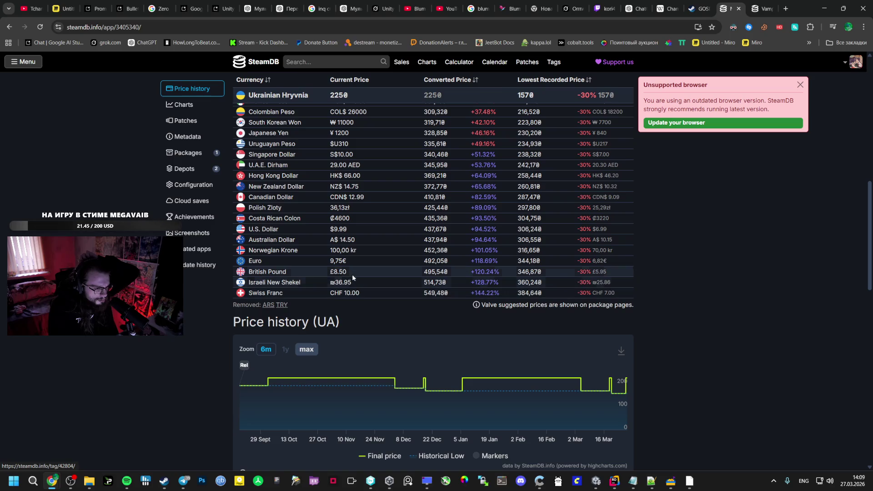
pyautogui.scroll(-1, 365, 268)
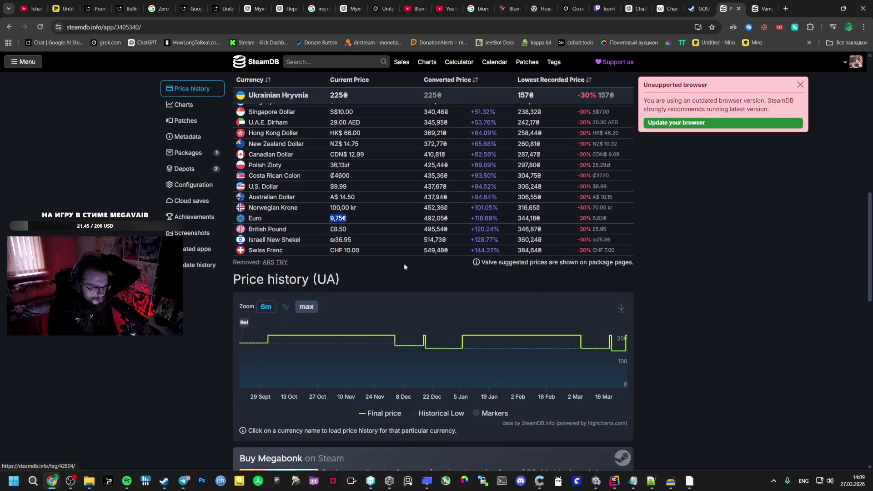
pyautogui.hotkey('ctrl', 'Tab')
pyautogui.scroll(2, 469, 349)
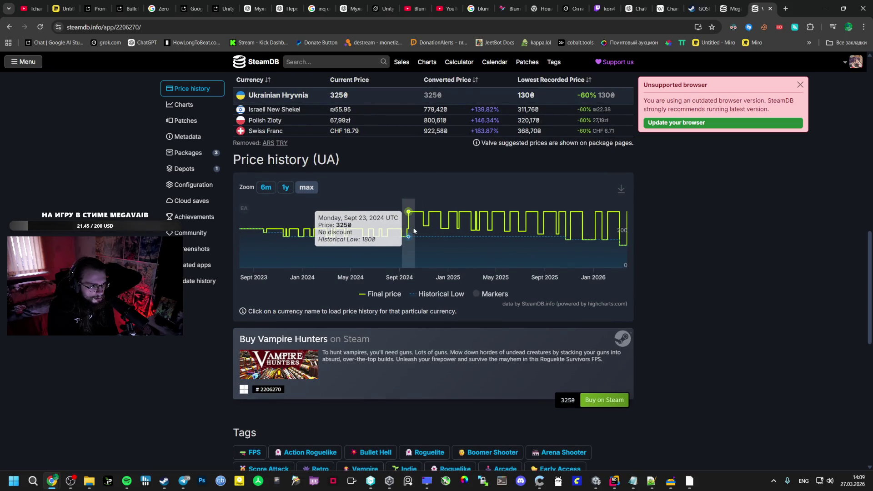
pyautogui.scroll(5, 412, 226)
pyautogui.scroll(3, 413, 227)
pyautogui.scroll(5, 412, 227)
pyautogui.scroll(1, 412, 227)
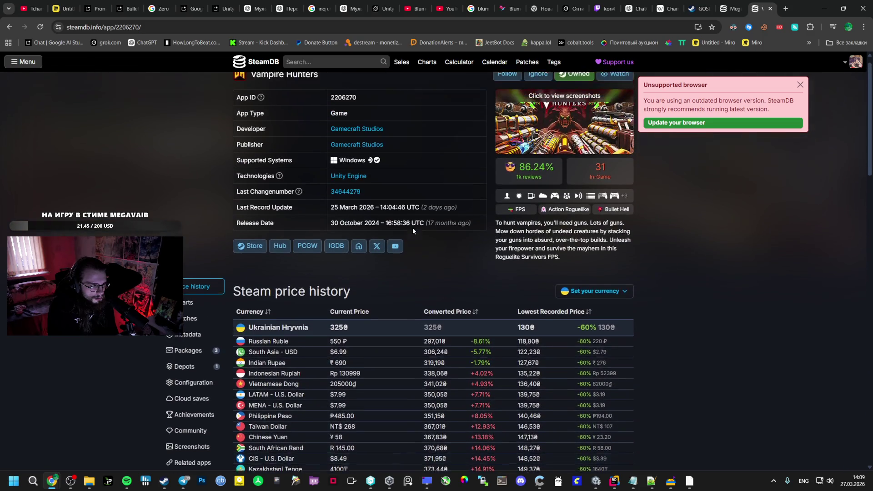
pyautogui.scroll(-10, 413, 227)
pyautogui.scroll(-4, 418, 283)
pyautogui.scroll(4, 424, 249)
pyautogui.scroll(3, 424, 245)
pyautogui.scroll(3, 433, 273)
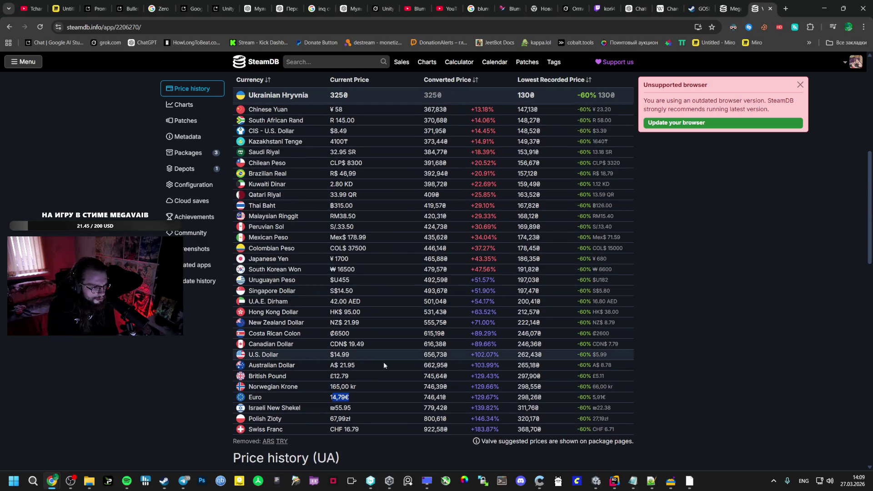
pyautogui.click(328, 398)
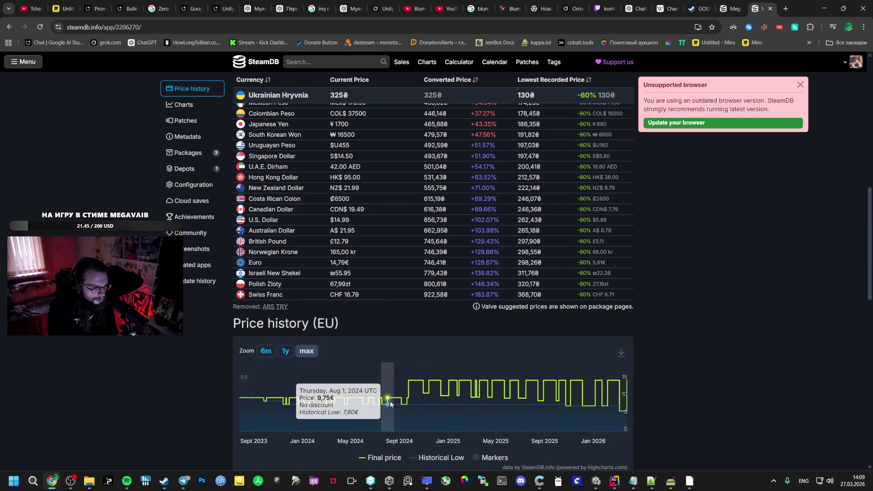
pyautogui.scroll(5, 403, 391)
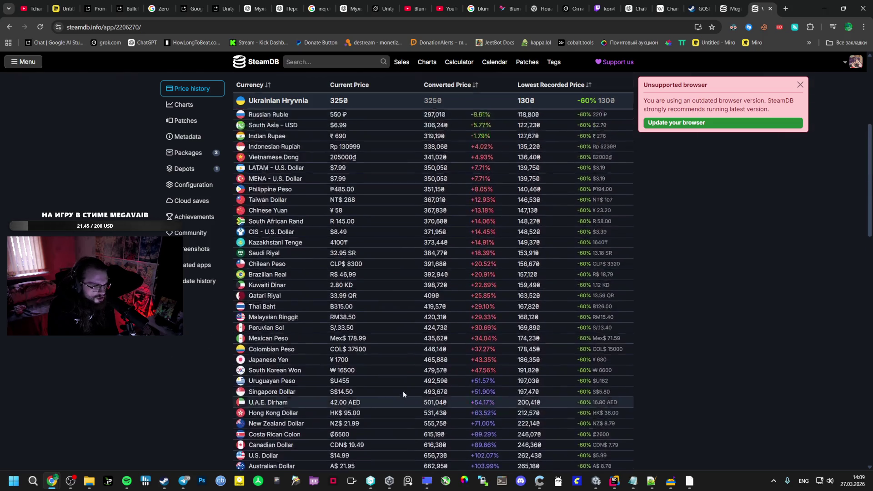
pyautogui.scroll(5, 388, 378)
pyautogui.click(184, 316)
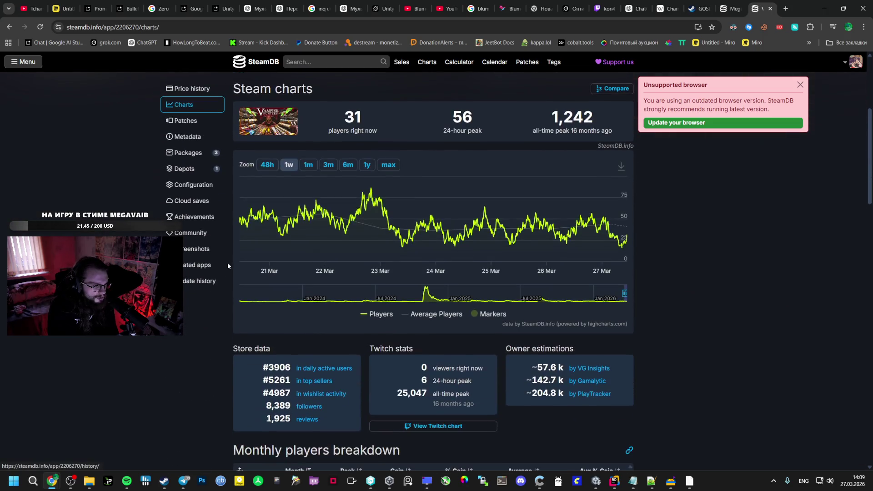
# Step: Browse the game's patch notes and player/follower charts on SteamDB, then return to the Bullet Hell Stats System chat
pyautogui.click(185, 131)
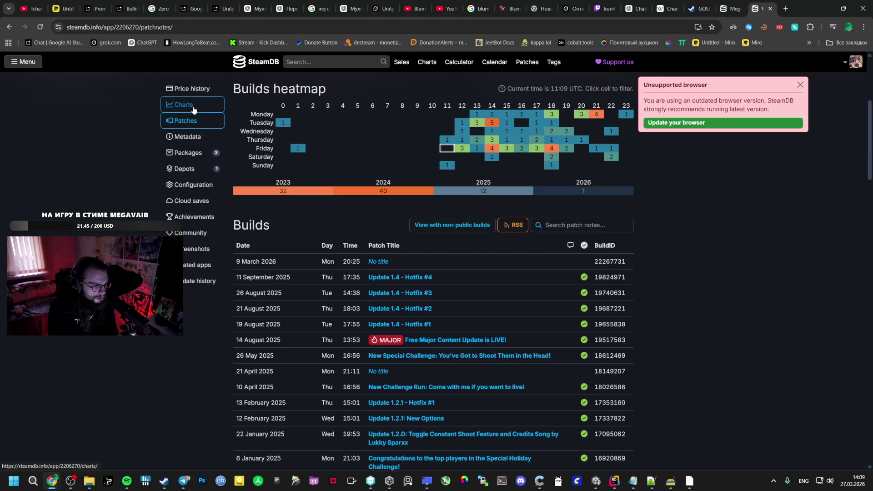
pyautogui.scroll(-3, 418, 330)
pyautogui.scroll(-3, 418, 330)
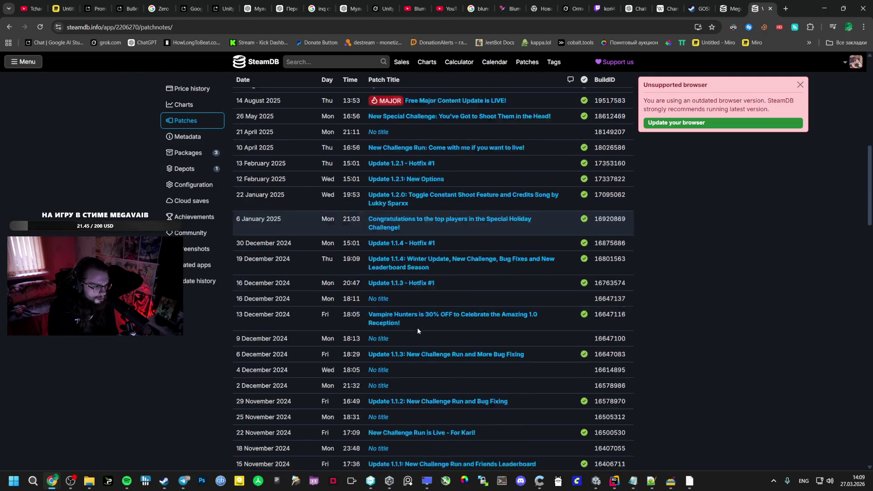
pyautogui.scroll(-2, 417, 330)
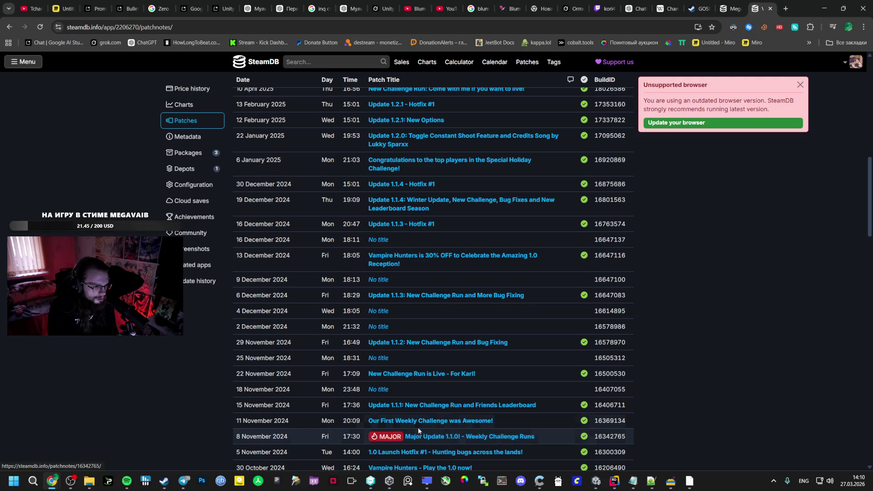
pyautogui.scroll(5, 418, 428)
pyautogui.scroll(3, 341, 272)
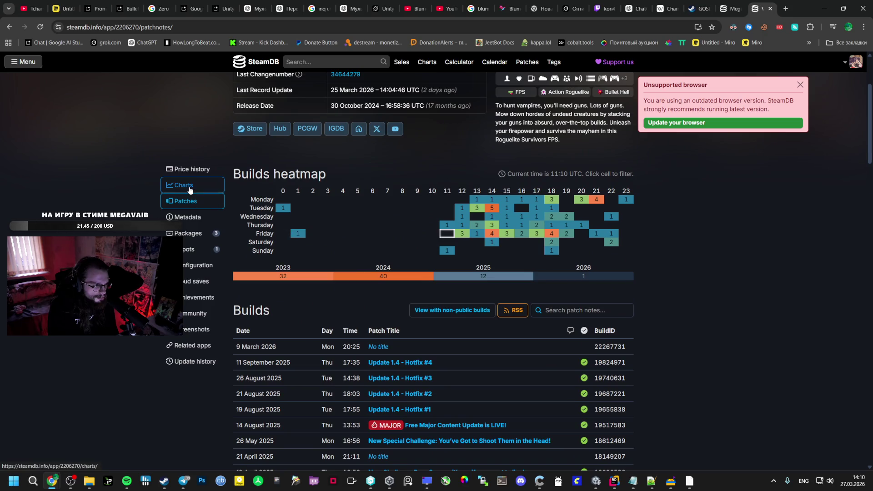
pyautogui.click(183, 185)
pyautogui.scroll(-5, 427, 316)
pyautogui.scroll(-3, 428, 315)
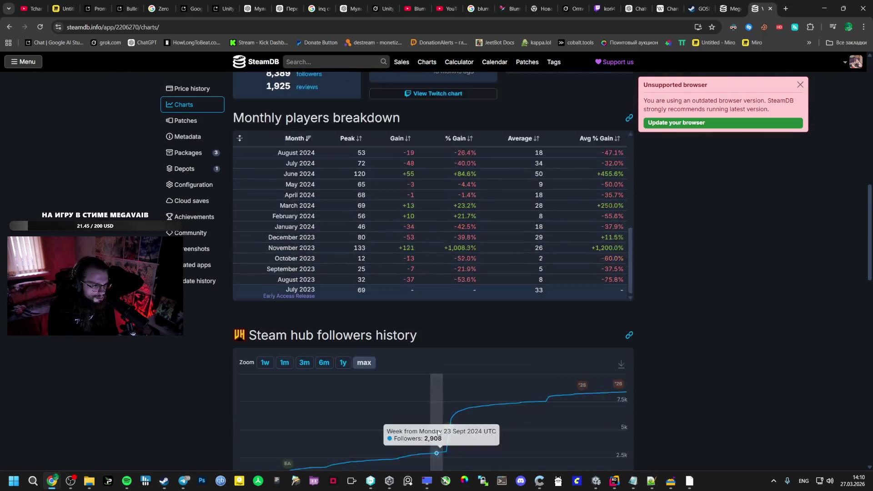
pyautogui.scroll(-2, 428, 315)
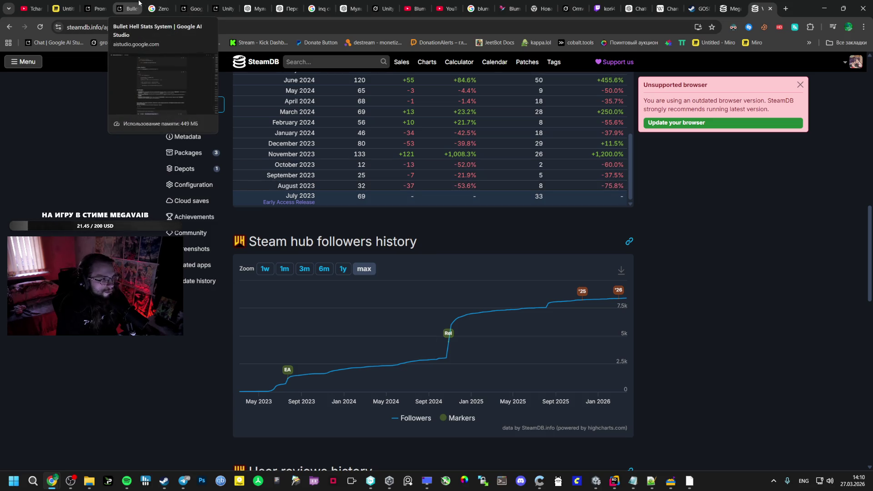
pyautogui.scroll(10, 299, 198)
pyautogui.scroll(5, 421, 223)
pyautogui.scroll(-8, 421, 224)
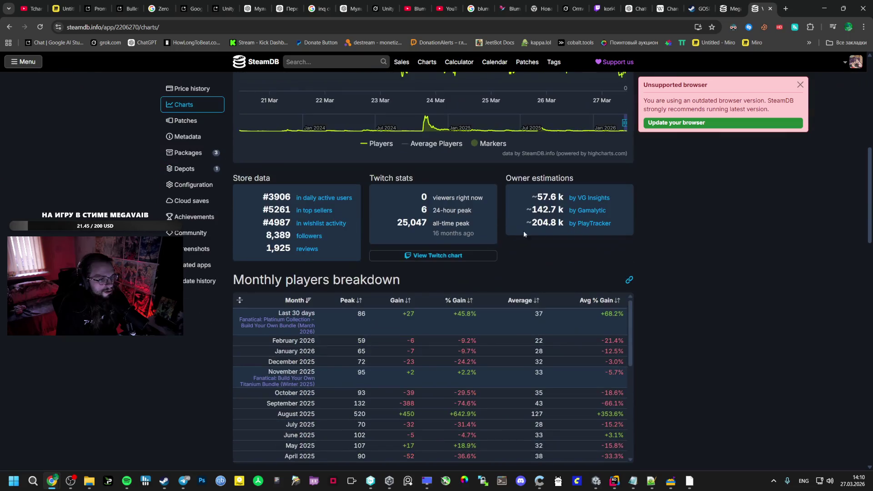
pyautogui.scroll(-6, 524, 231)
pyautogui.scroll(-4, 522, 233)
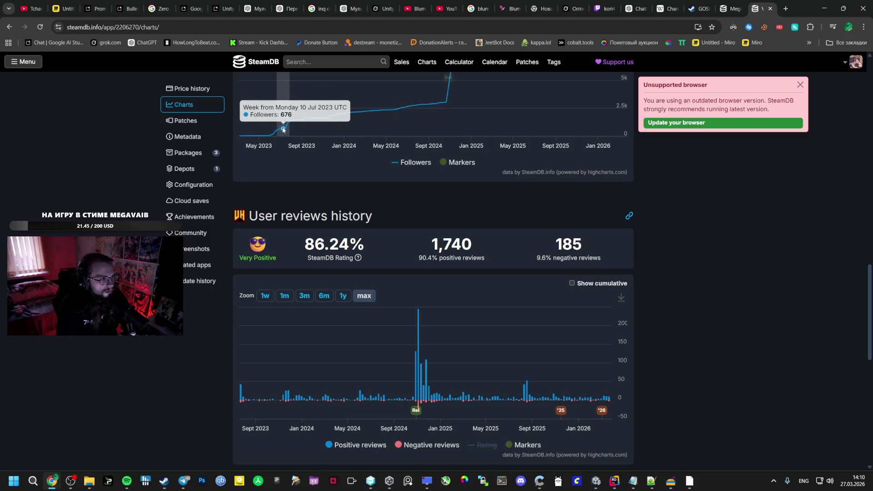
pyautogui.moveTo(596, 481)
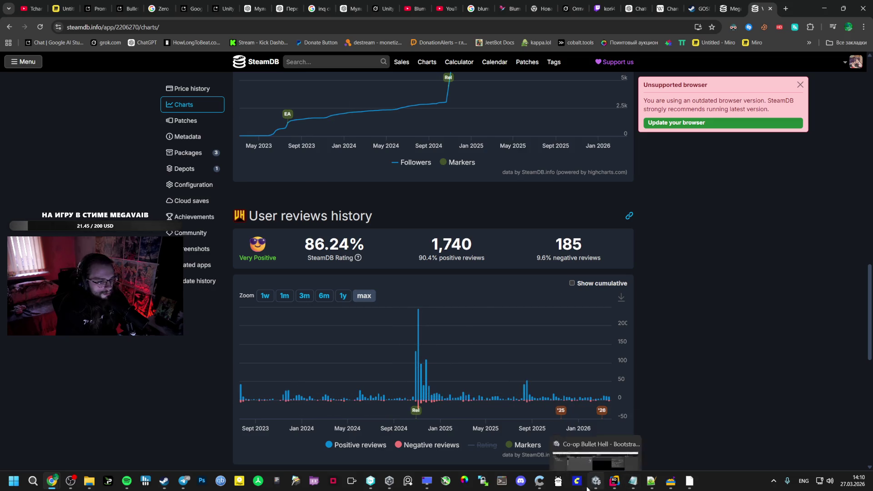
pyautogui.click(129, 8)
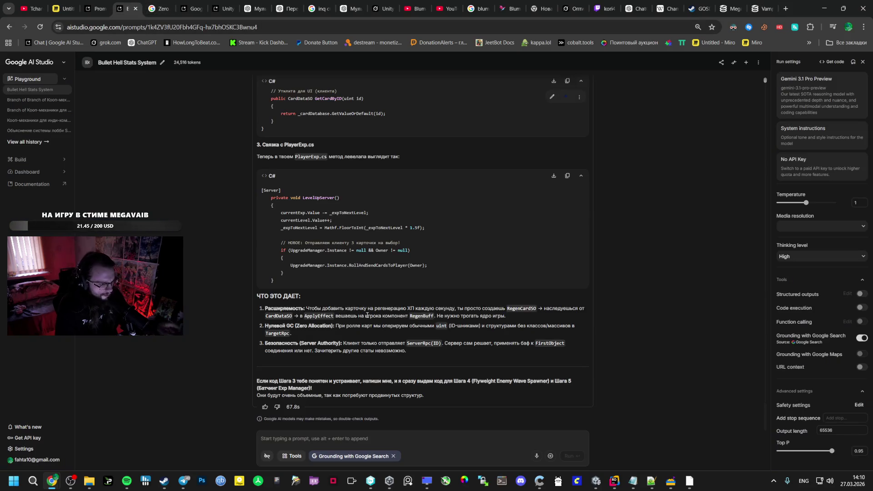
pyautogui.moveTo(424, 109)
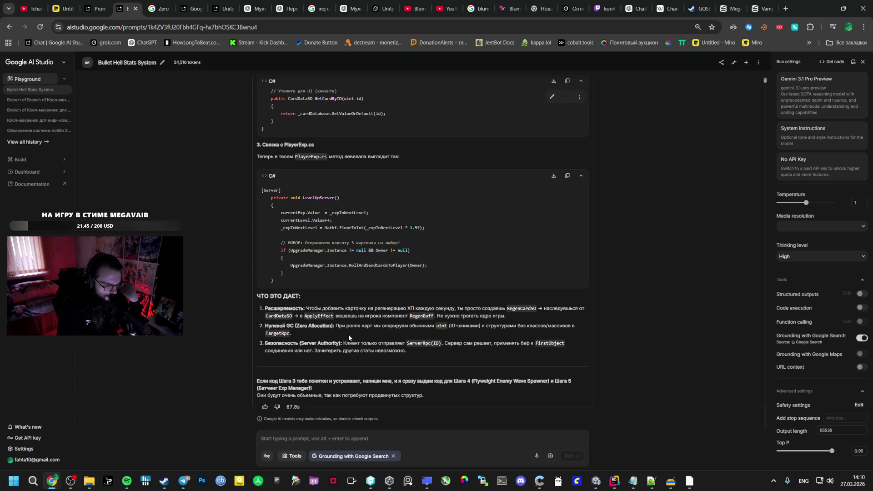
# Step: Select the earlier stats-UI question (through 'uxml + uss') in the older chat and switch back to Bullet Hell Stats System
pyautogui.click(132, 8)
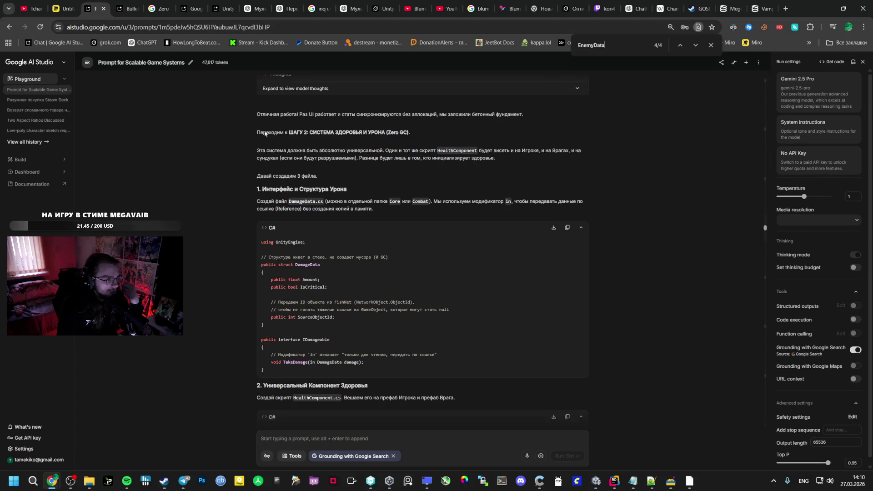
pyautogui.scroll(-5, 346, 334)
pyautogui.scroll(10, 356, 298)
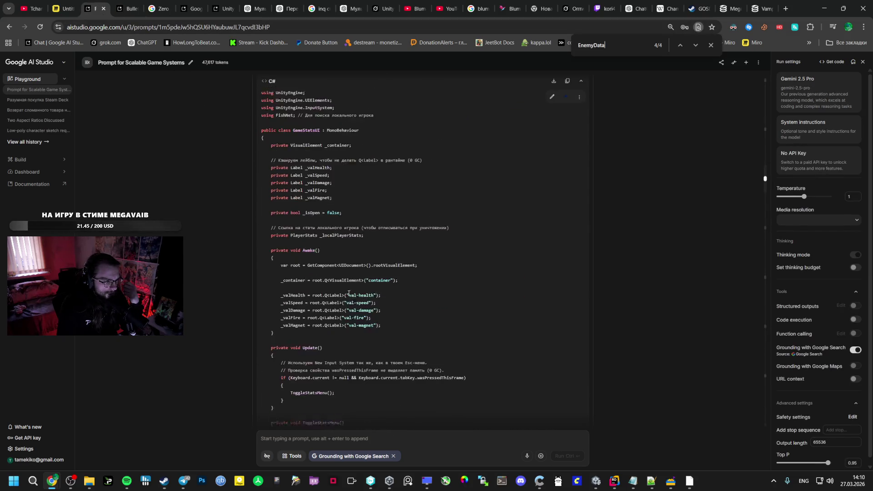
pyautogui.scroll(10, 355, 299)
pyautogui.moveTo(764, 179)
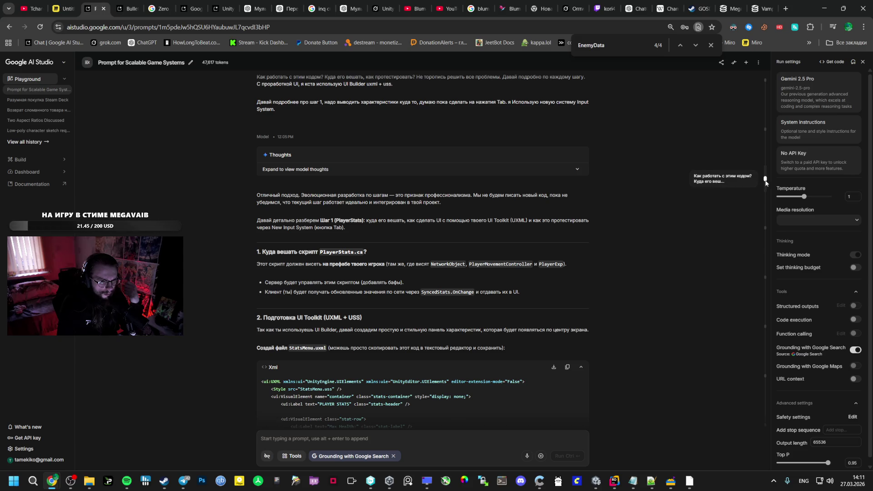
pyautogui.scroll(1, 478, 239)
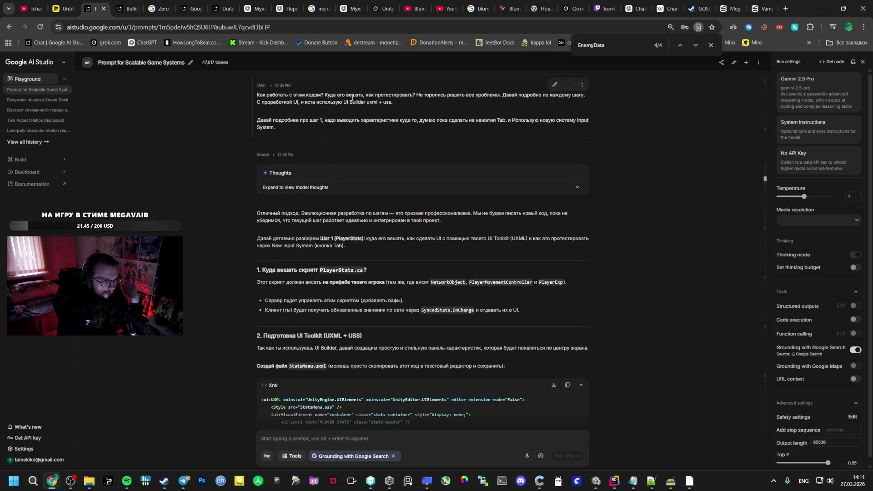
pyautogui.moveTo(257, 95)
pyautogui.mouseDown()
pyautogui.moveTo(391, 101)
pyautogui.moveTo(367, 104)
pyautogui.mouseUp()
pyautogui.moveTo(256, 95); pyautogui.dragTo(400, 104)
pyautogui.moveTo(256, 95); pyautogui.dragTo(399, 104)
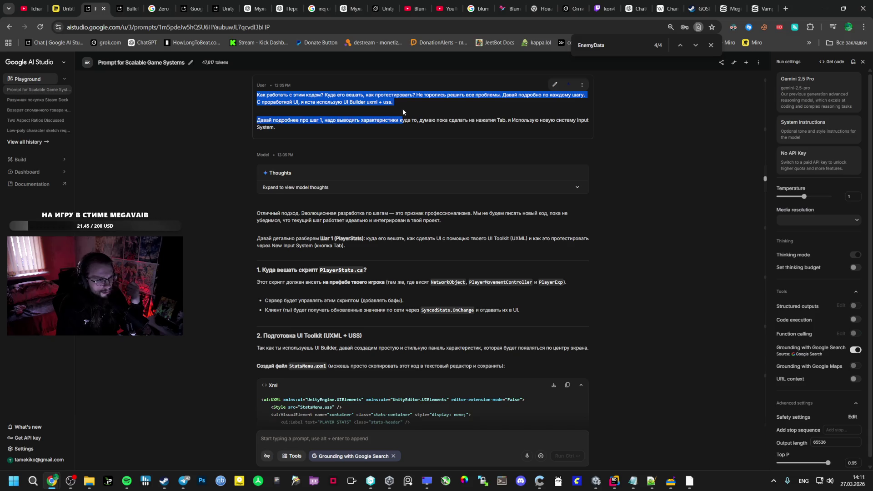
pyautogui.hotkey('ctrl', 'Tab')
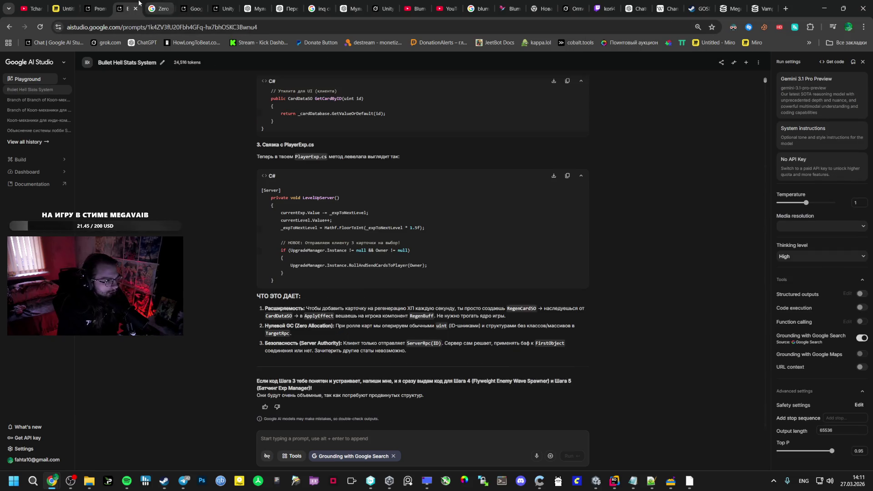
# Step: Paste the copied question into the prompt box and type a follow-up asking for step 3 details with XP and leveling
pyautogui.click(298, 439)
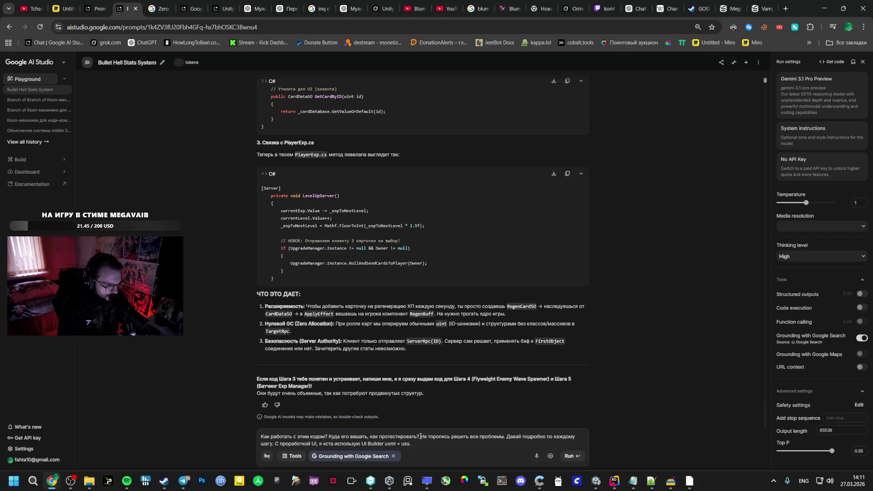
pyautogui.hotkey('ctrl', 'v')
pyautogui.write('hj,ytl')
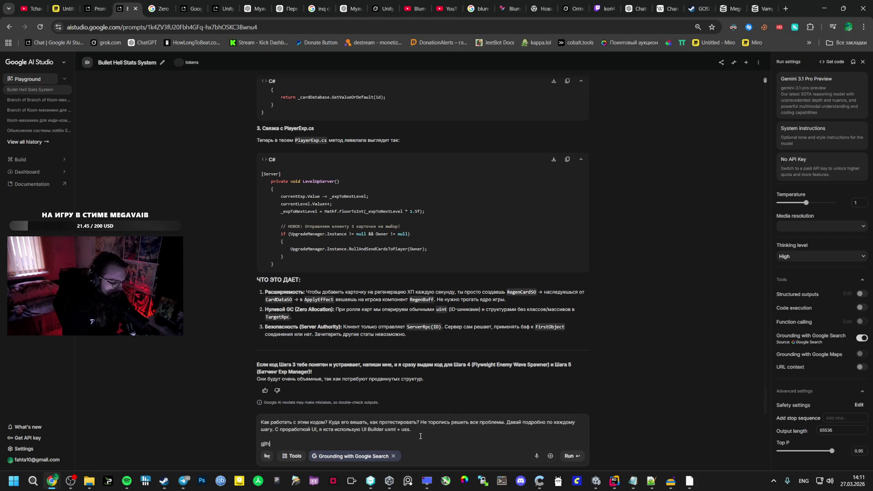
pyautogui.press('BackSpace')
pyautogui.press('BackSpace')
pyautogui.press('BackSpace')
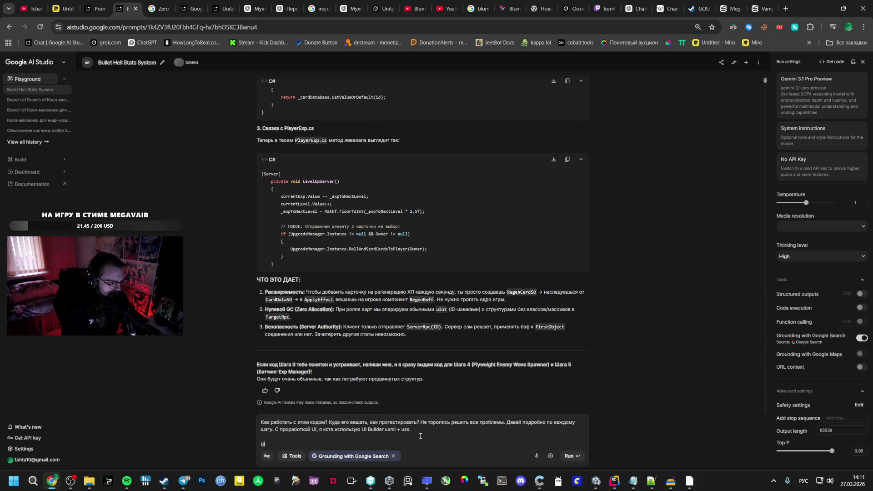
pyautogui.write('Подробнее про этот')
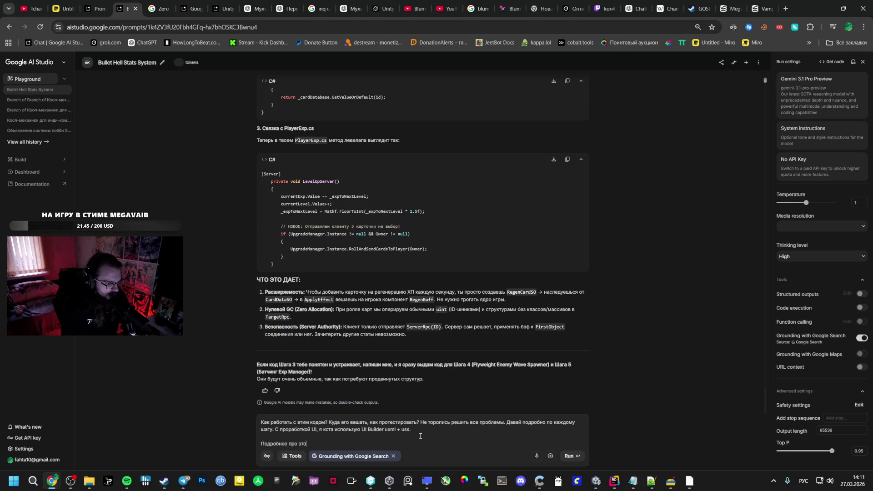
pyautogui.write(' шаг 3')
pyautogui.write('. ДД')
pyautogui.write('бави')
pyautogui.write(' взаи')
pyautogui.write('моде')
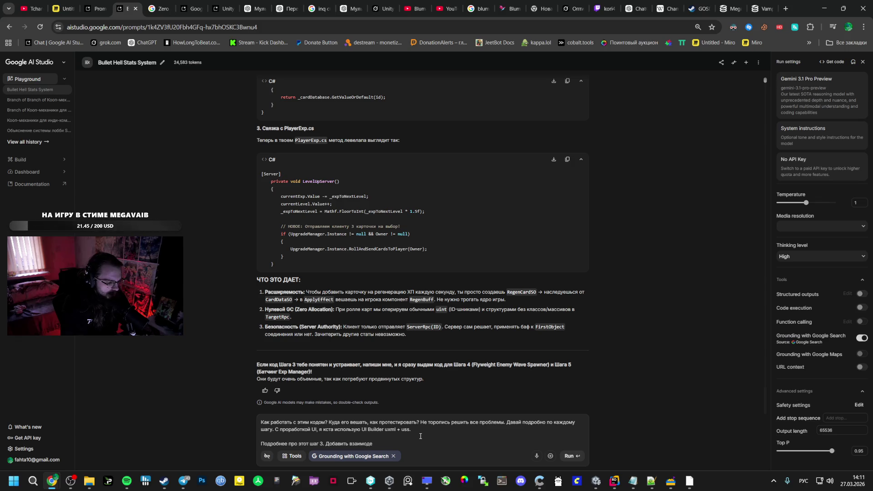
pyautogui.write('йствлуче')
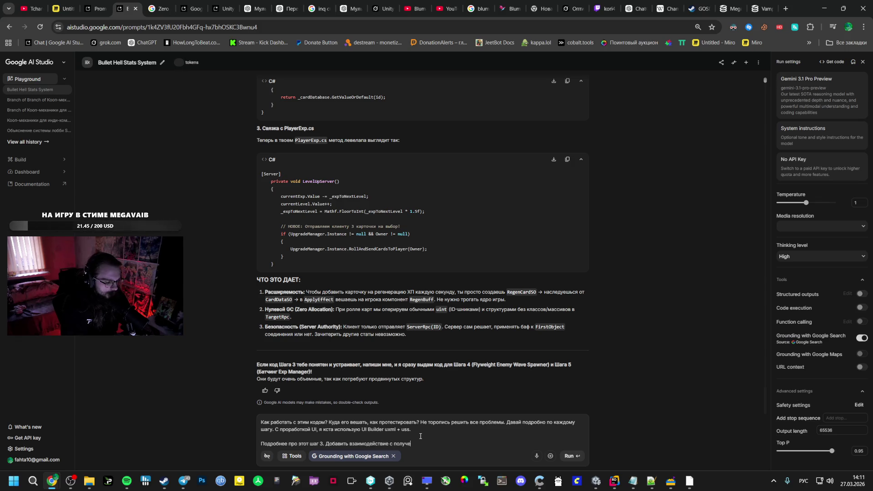
pyautogui.write('ни опыта и уровень')
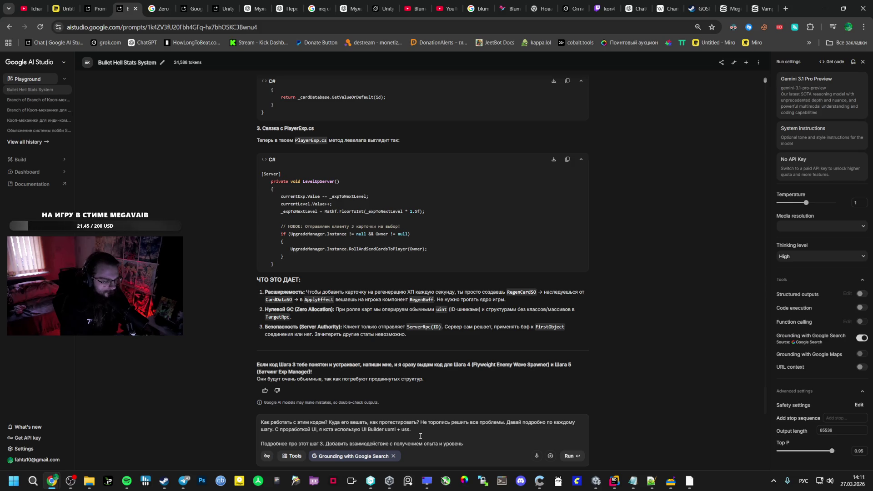
pyautogui.scroll(1, 443, 379)
pyautogui.scroll(5, 443, 380)
pyautogui.scroll(5, 409, 307)
pyautogui.scroll(3, 341, 273)
pyautogui.scroll(5, 284, 242)
pyautogui.scroll(1, 285, 243)
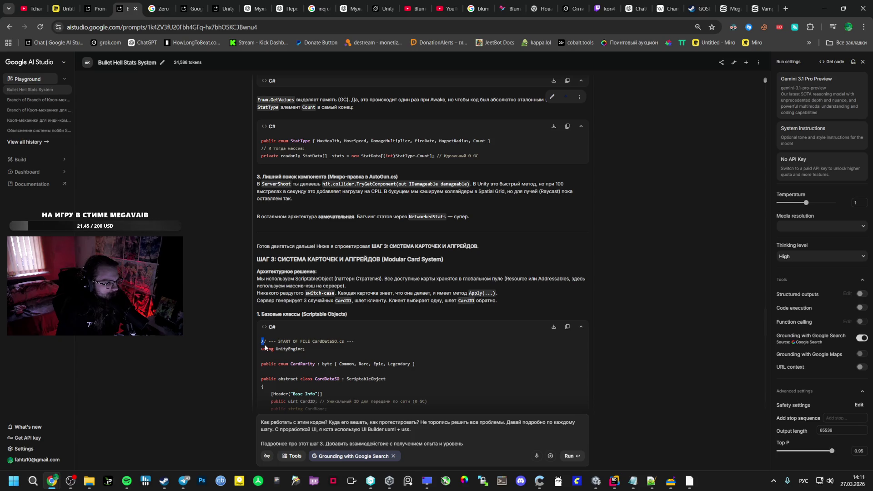
pyautogui.moveTo(261, 341); pyautogui.dragTo(272, 356)
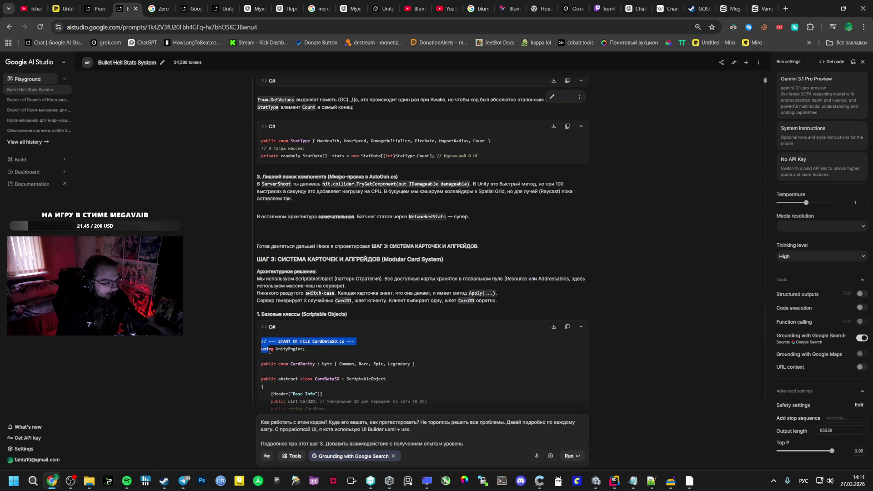
pyautogui.scroll(-3, 271, 355)
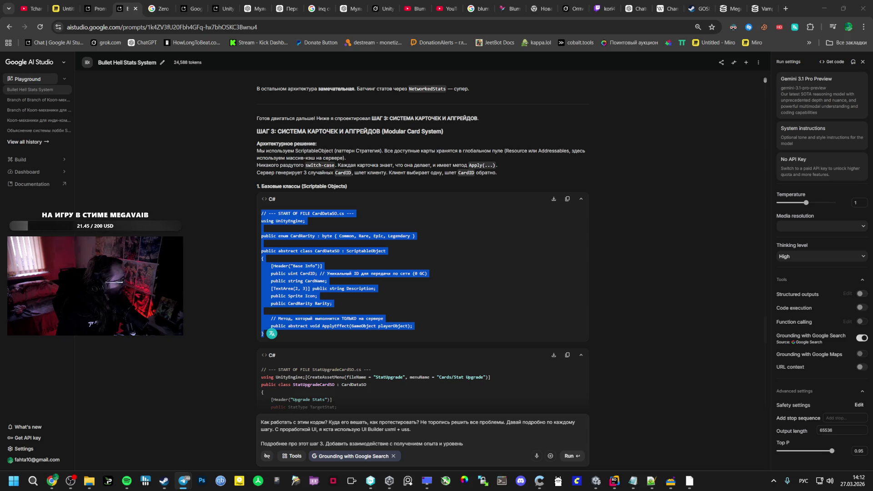
# Step: Move the character artwork image window to the right of the chat
pyautogui.moveTo(270, 187); pyautogui.dragTo(375, 190)
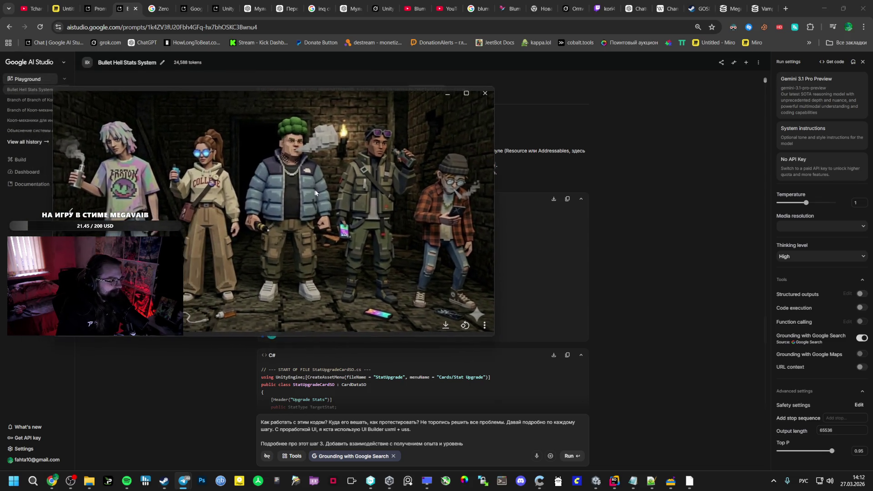
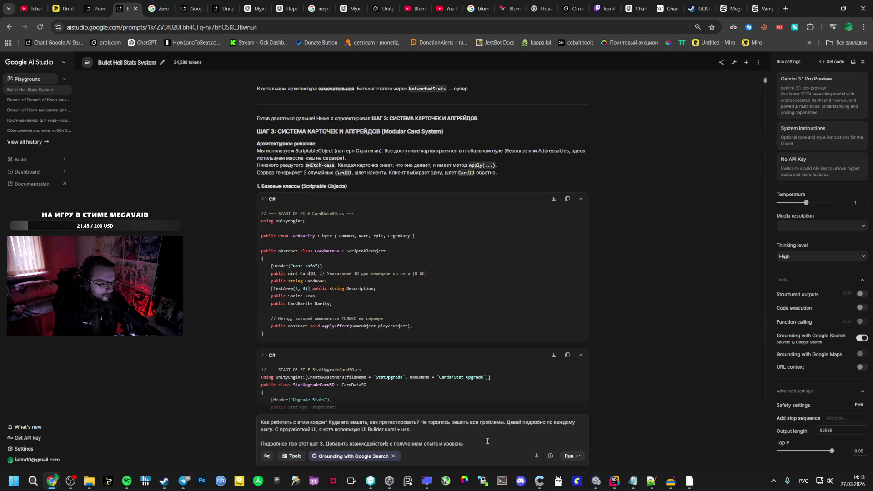
# Step: Review the abstract ApplyEffect lines and CardDataSO name in Gemini's code, then return to Unity
pyautogui.moveTo(292, 328); pyautogui.dragTo(330, 251)
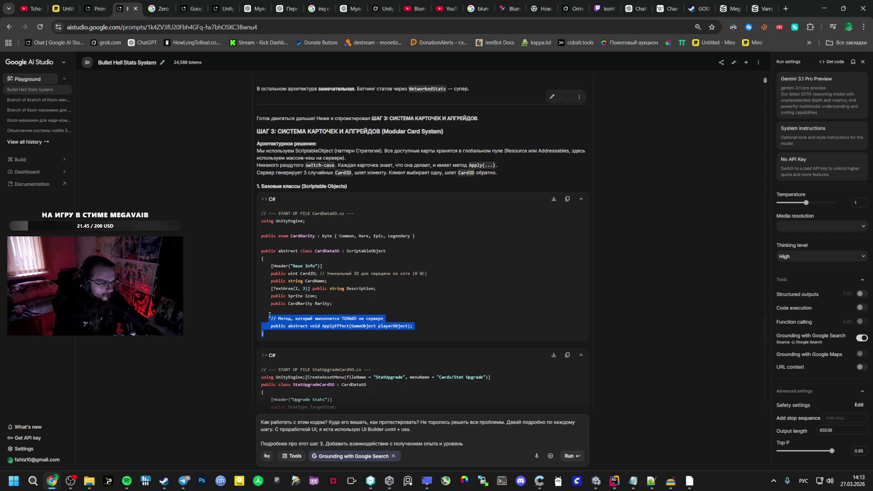
pyautogui.click(329, 249)
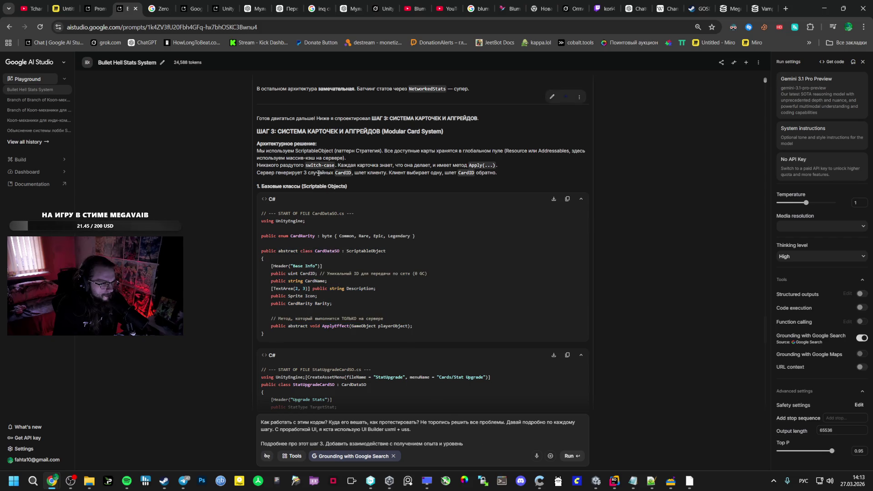
pyautogui.doubleClick(328, 251)
pyautogui.click(597, 481)
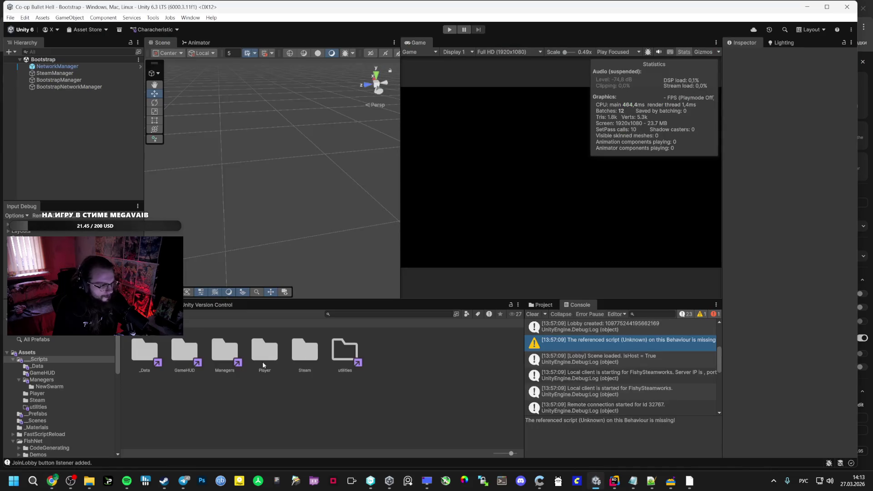
# Step: In the _Data folder, inspect FirstEnemy, select it with EnemyTypeSO and reveal both in File Explorer
pyautogui.doubleClick(262, 362)
pyautogui.rightClick(251, 273)
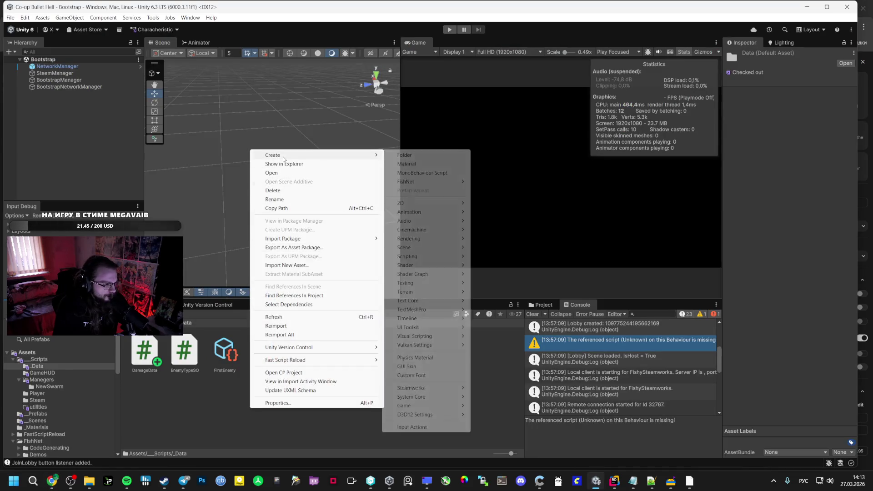
pyautogui.click(185, 354)
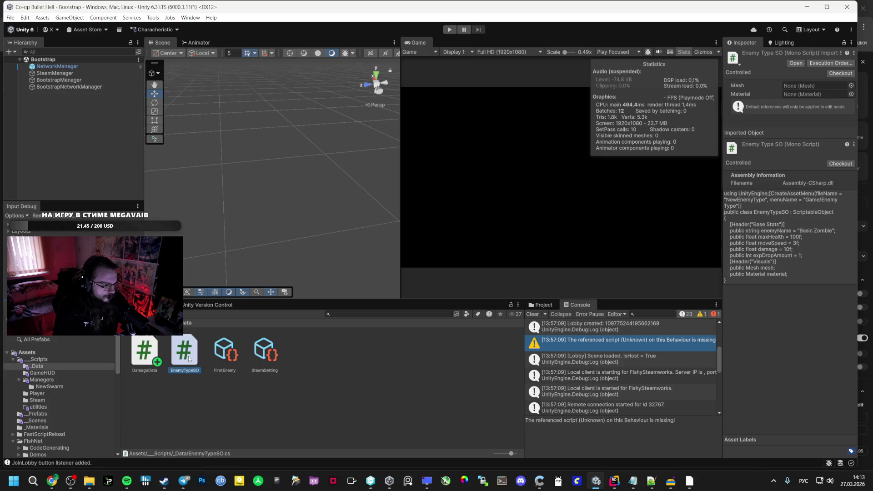
pyautogui.rightClick(189, 356)
pyautogui.click(216, 254)
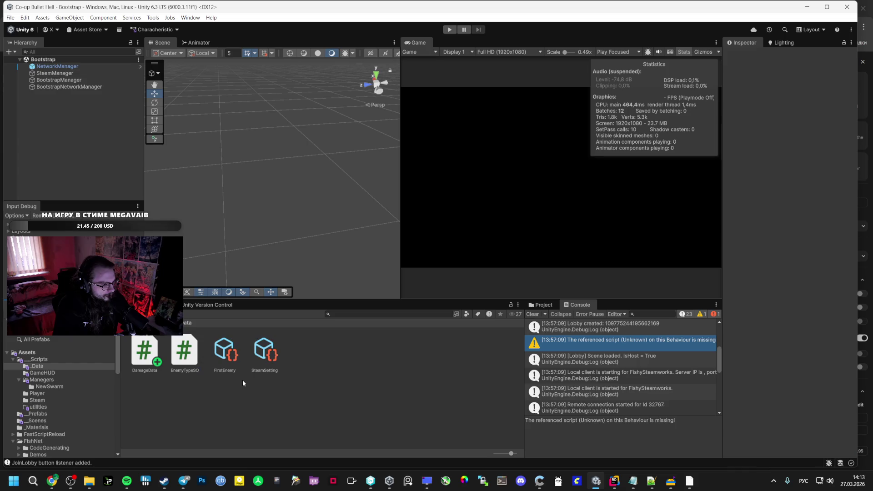
pyautogui.click(265, 353)
pyautogui.click(229, 358)
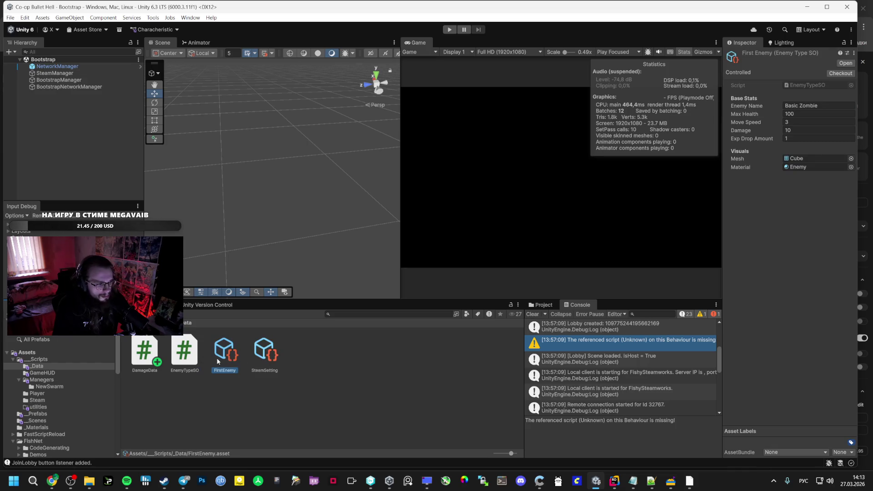
pyautogui.keyDown('ctrl'); pyautogui.click(185, 355); pyautogui.keyUp('ctrl')
pyautogui.rightClick(186, 355)
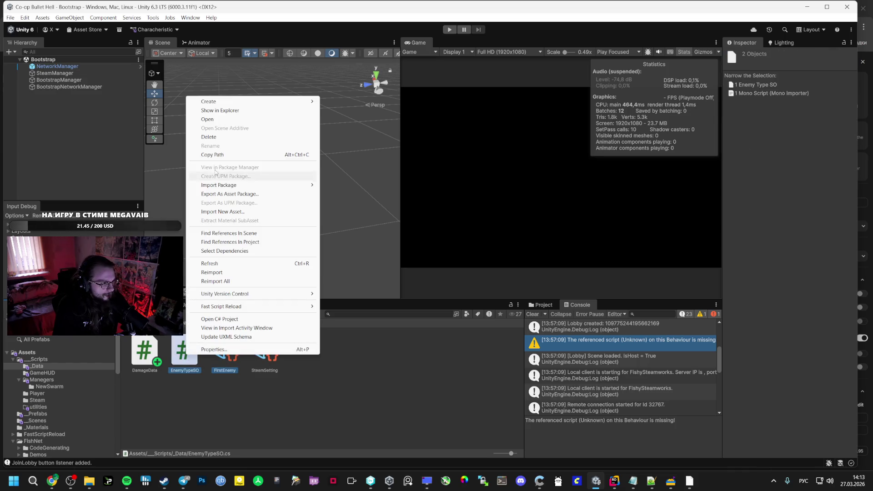
pyautogui.click(215, 110)
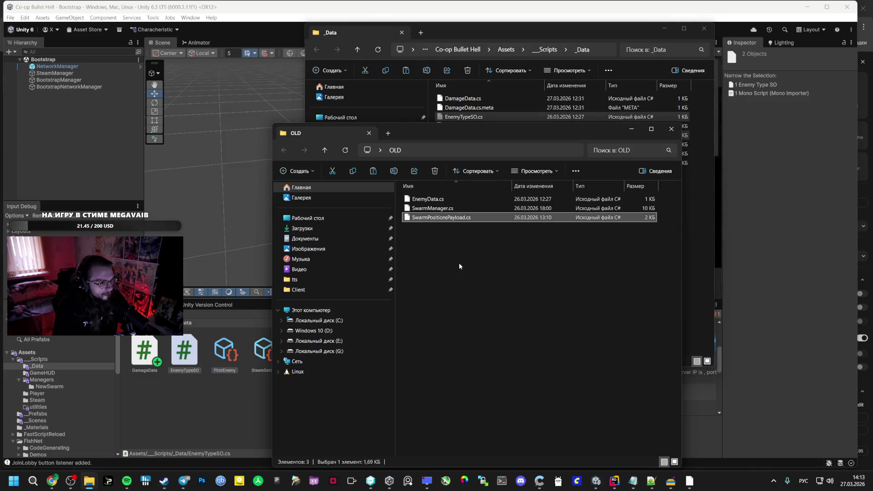
# Step: Create a _data folder inside OLD and paste EnemyTypeSO.cs and FirstEnemy.asset into it
pyautogui.rightClick(460, 264)
pyautogui.click(600, 396)
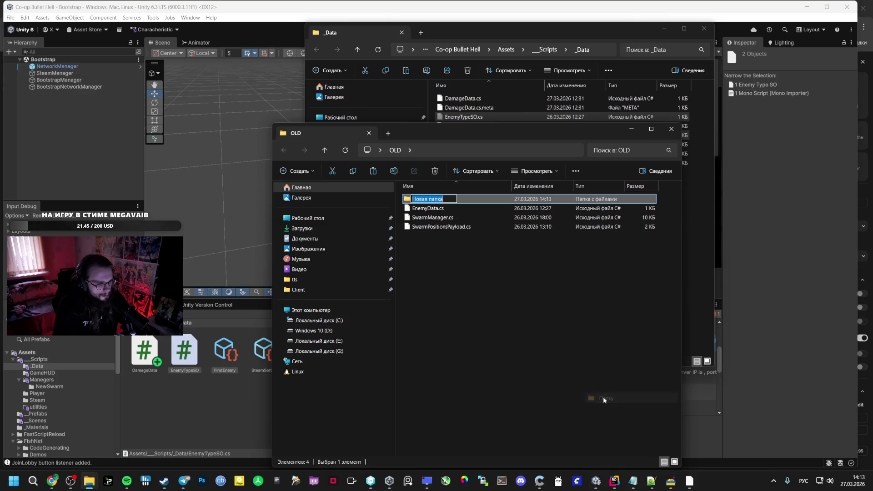
pyautogui.press('BackSpace')
pyautogui.press('BackSpace')
pyautogui.press('BackSpace')
pyautogui.write('da')
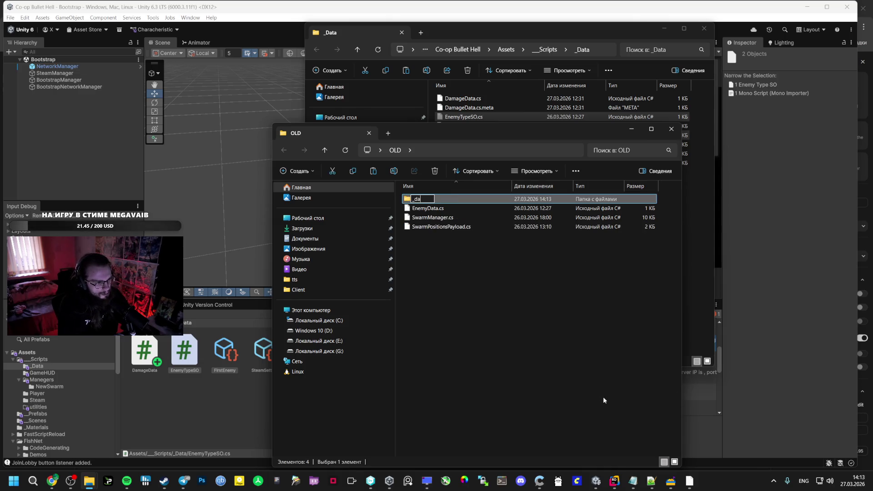
pyautogui.press('Return')
pyautogui.press('Return')
pyautogui.hotkey('ctrl', 'v')
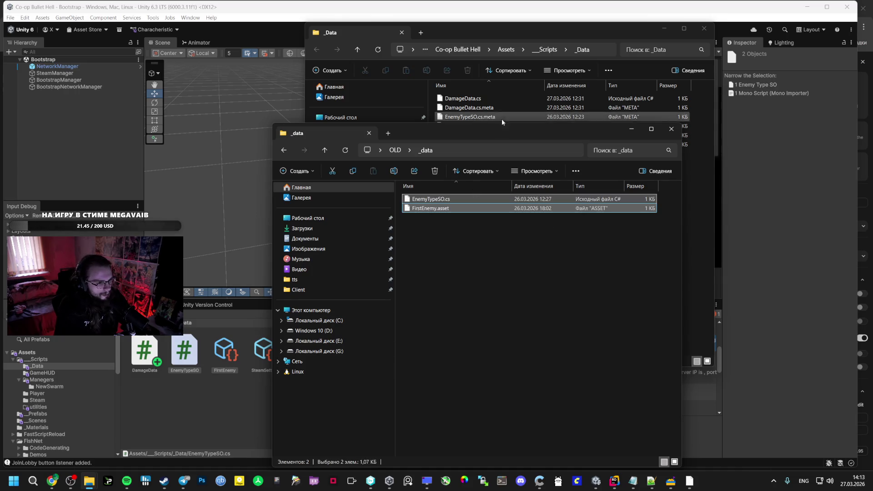
# Step: Back in Unity, select FirstEnemy and EnemyTypeSO together in the Data folder
pyautogui.click(227, 404)
pyautogui.click(185, 354)
pyautogui.keyDown('shift'); pyautogui.click(226, 354); pyautogui.keyUp('shift')
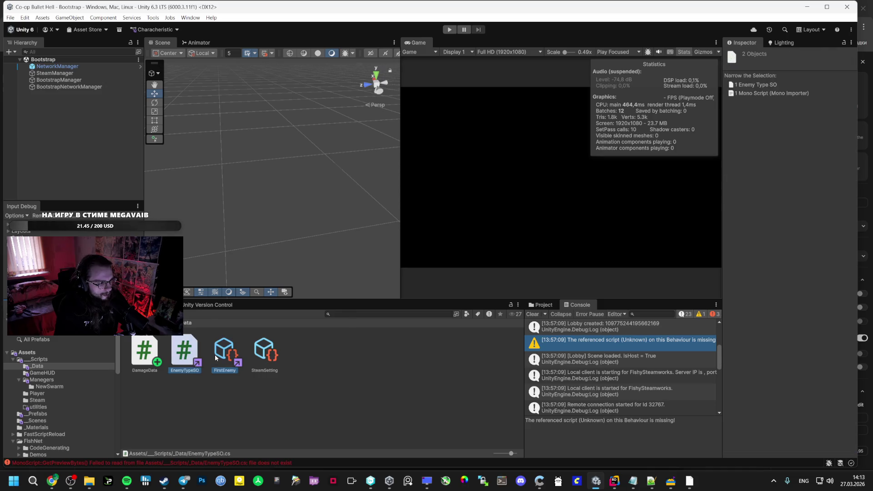
# Step: Delete EnemyTypeSO and FirstEnemy, acknowledge the Cannot Delete warning, and refocus Unity to refresh
pyautogui.rightClick(226, 360)
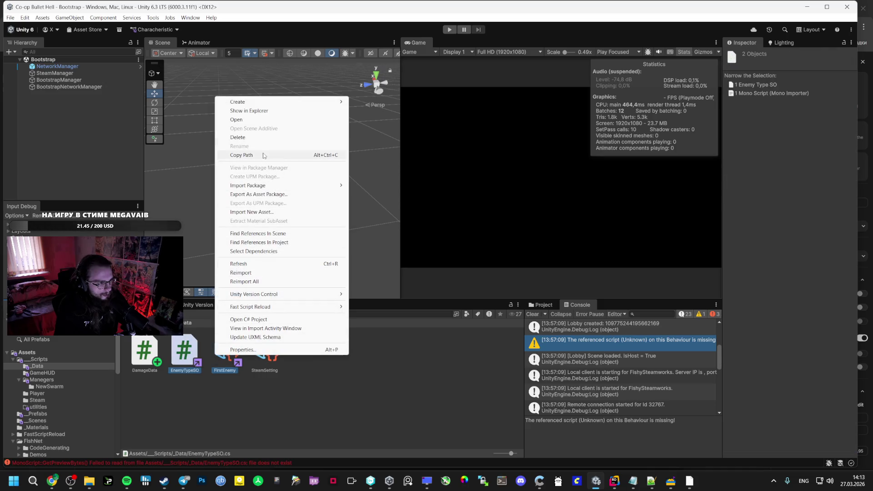
pyautogui.click(264, 138)
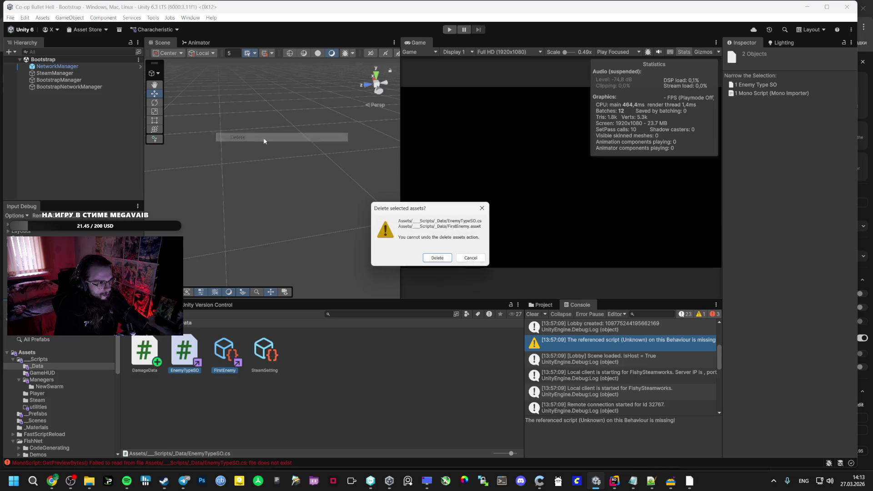
pyautogui.click(438, 258)
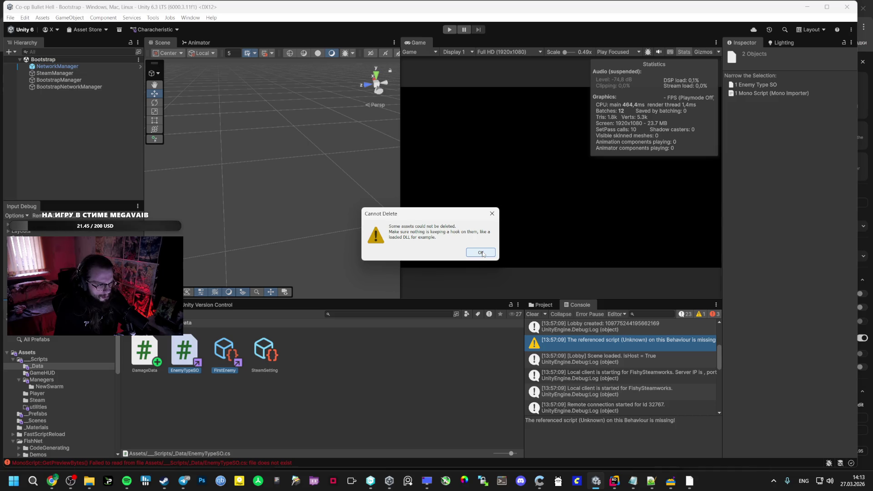
pyautogui.click(481, 252)
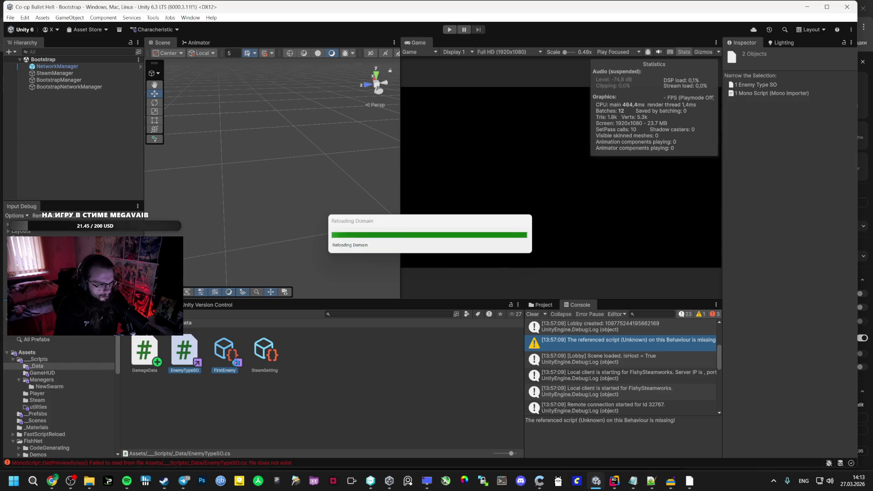
pyautogui.hotkey('alt', 'Tab')
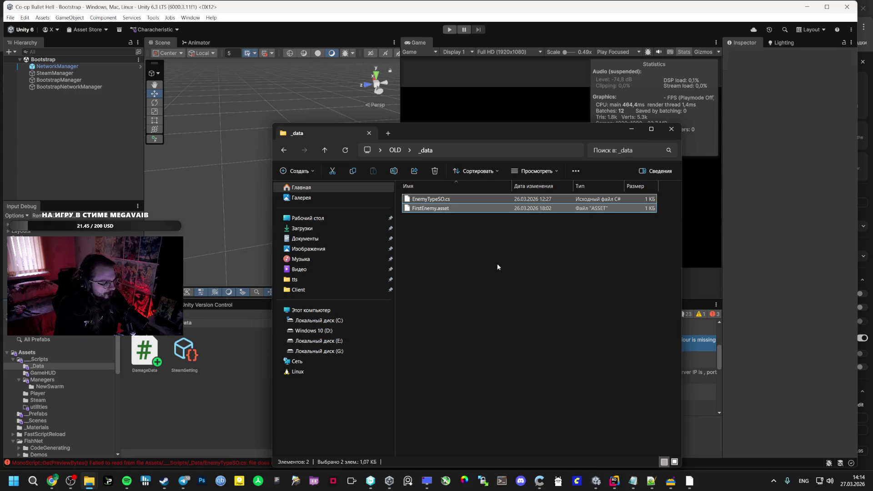
pyautogui.click(242, 366)
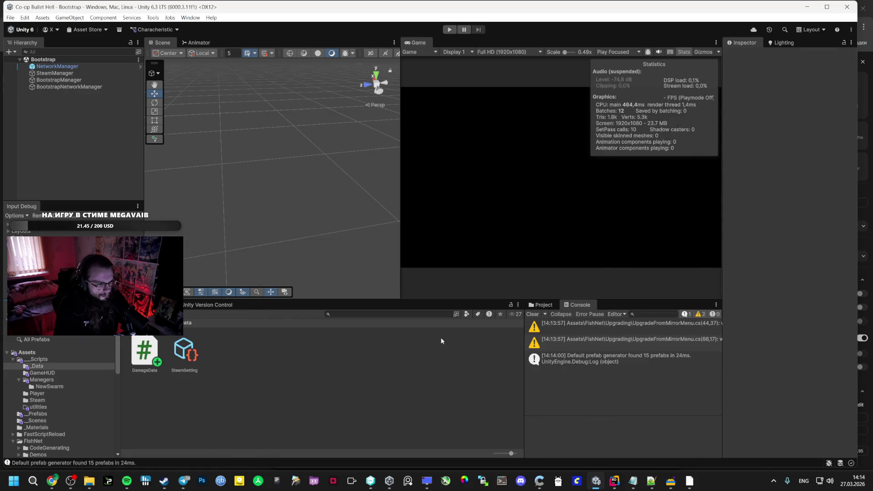
# Step: Enter Play mode, host a session and show the PLAYER STATS overlay, then leave for AI Studio
pyautogui.click(449, 29)
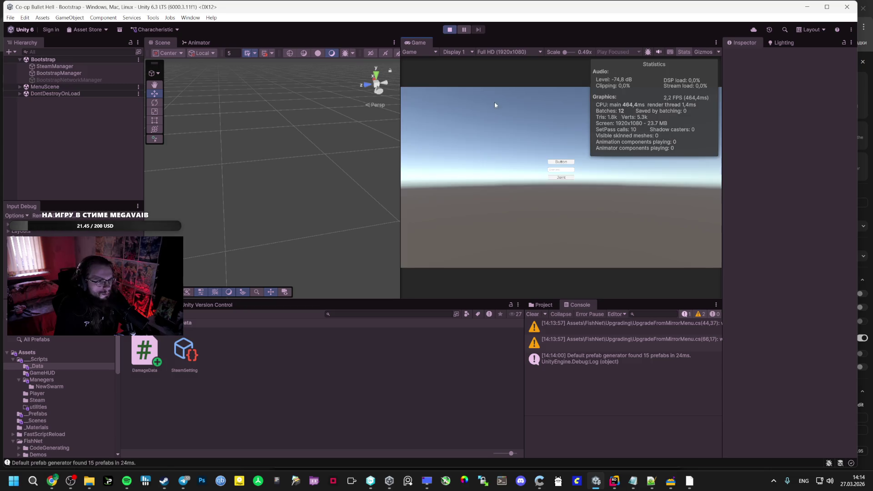
pyautogui.click(559, 162)
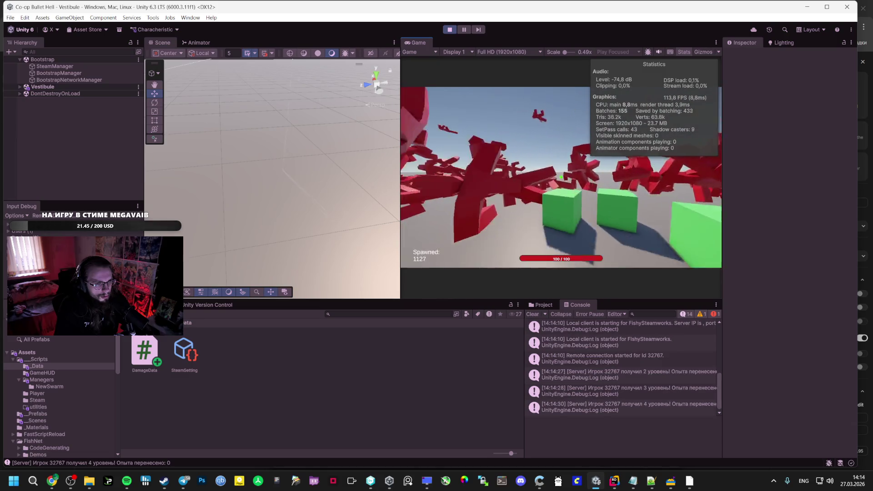
pyautogui.press('Escape')
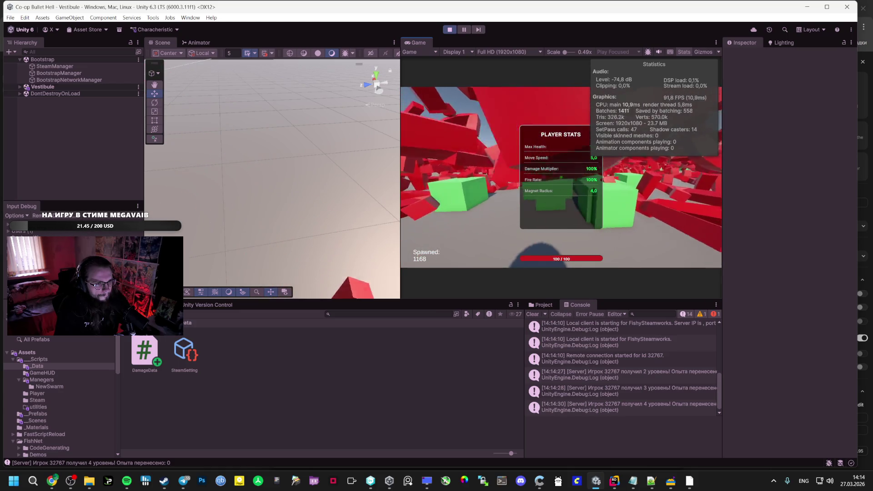
pyautogui.hotkey('alt', 'Tab')
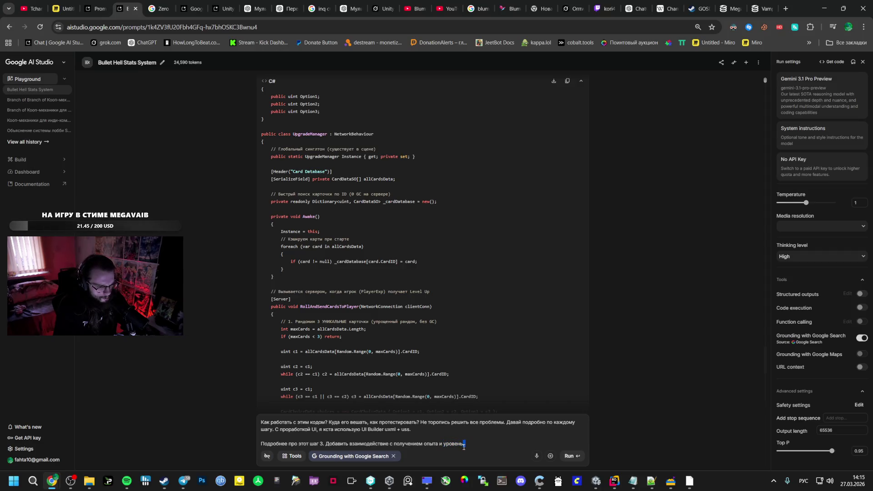
pyautogui.write('получение карточек')
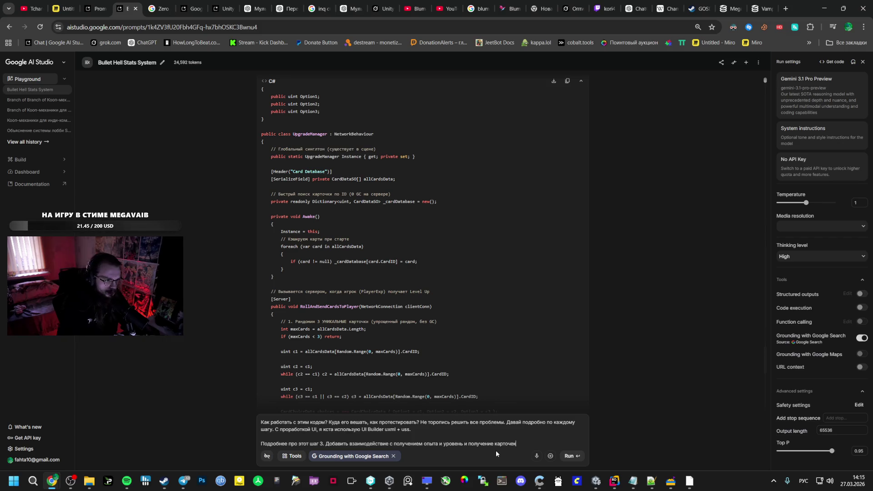
pyautogui.scroll(3, 351, 254)
pyautogui.scroll(3, 351, 254)
pyautogui.scroll(3, 351, 246)
pyautogui.scroll(3, 328, 252)
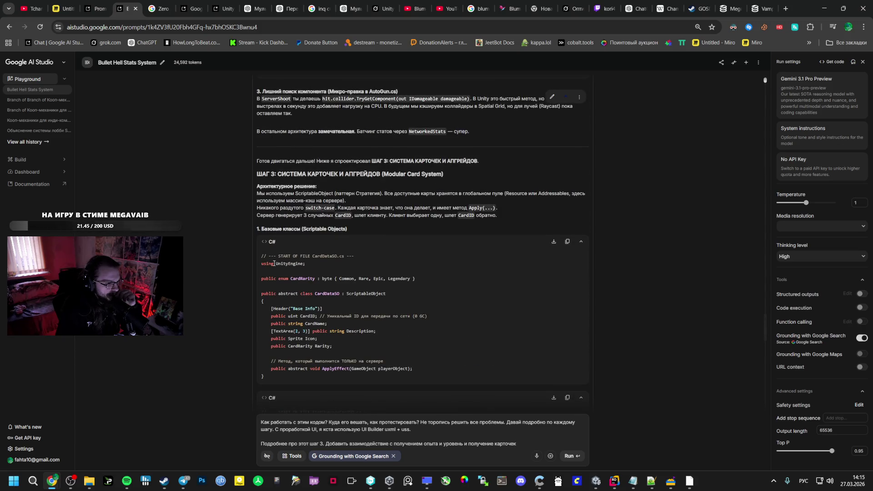
pyautogui.scroll(-3, 345, 256)
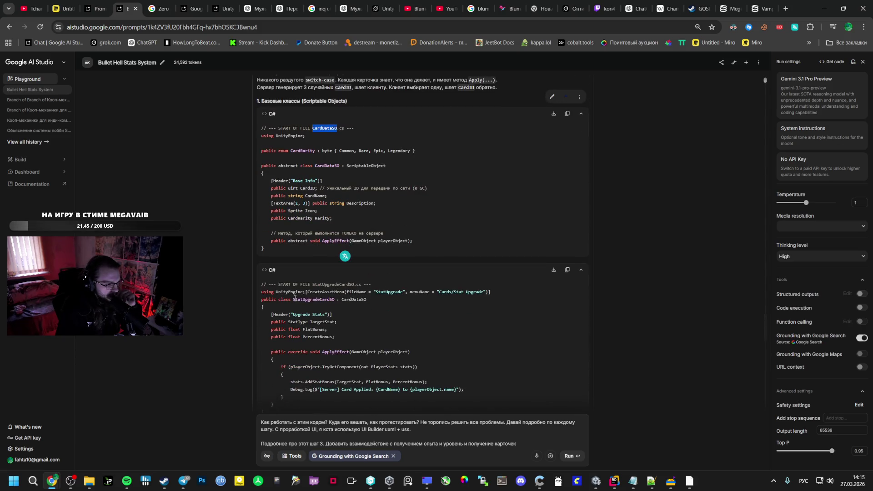
# Step: Check the StatUpgradeCardSO name in Gemini's code, then start creating an asset in Unity's Data folder
pyautogui.doubleClick(318, 301)
pyautogui.click(322, 165)
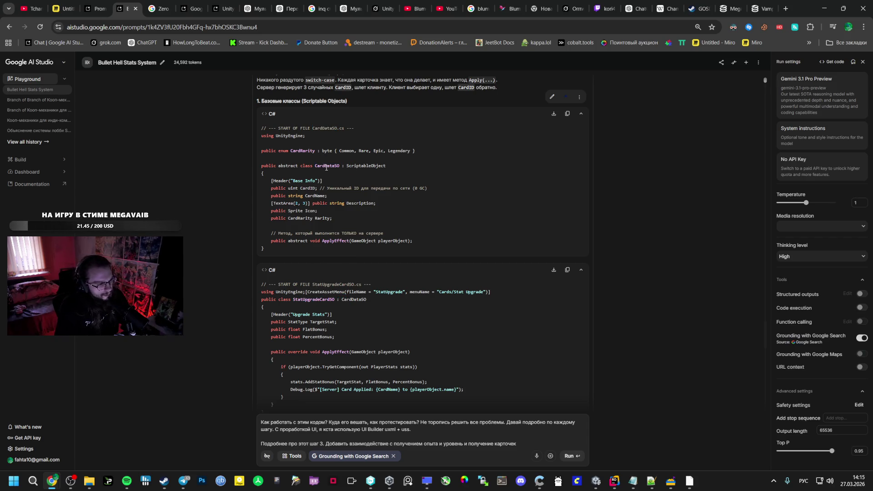
pyautogui.click(616, 482)
pyautogui.rightClick(324, 104)
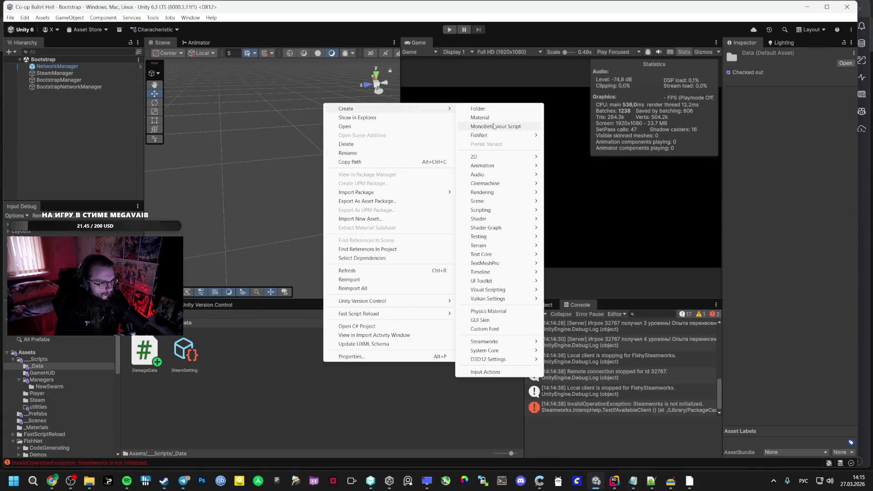
# Step: Create CardDataSO.cs in Data and replace its template with Gemini's CardDataSO code block
pyautogui.click(493, 127)
pyautogui.press('Return')
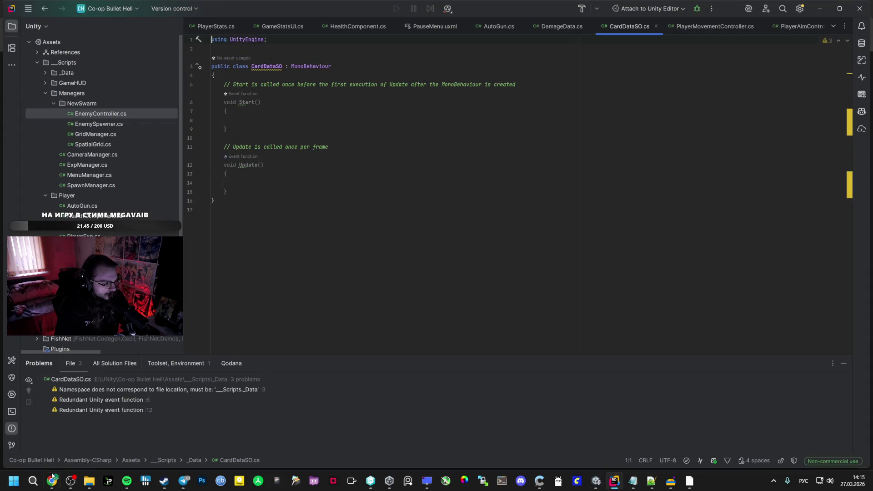
pyautogui.click(52, 481)
pyautogui.moveTo(265, 248); pyautogui.dragTo(260, 128)
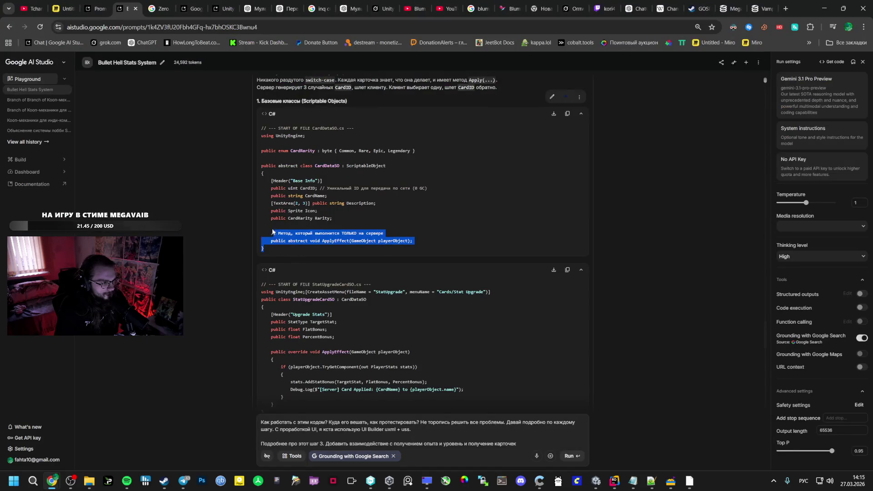
pyautogui.hotkey('ctrl', 'c')
pyautogui.hotkey('alt', 'Tab')
pyautogui.hotkey('ctrl', 'a')
pyautogui.hotkey('ctrl', 'v')
# Step: Look over the CardID comment and the StatUpgradeCardSO code block in Gemini's answer
pyautogui.hotkey('alt', 'Tab')
pyautogui.hotkey('alt', 'Tab')
pyautogui.moveTo(305, 129); pyautogui.dragTo(349, 129)
pyautogui.hotkey('alt', 'Tab')
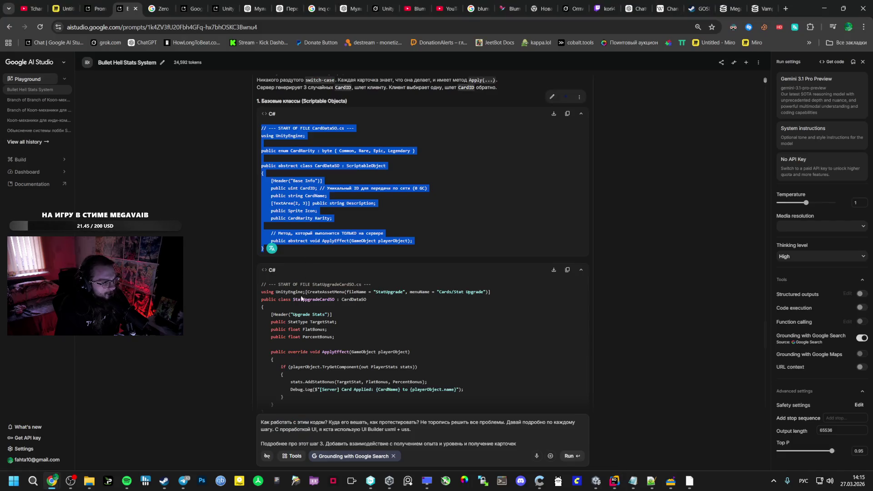
pyautogui.moveTo(261, 284); pyautogui.dragTo(297, 368)
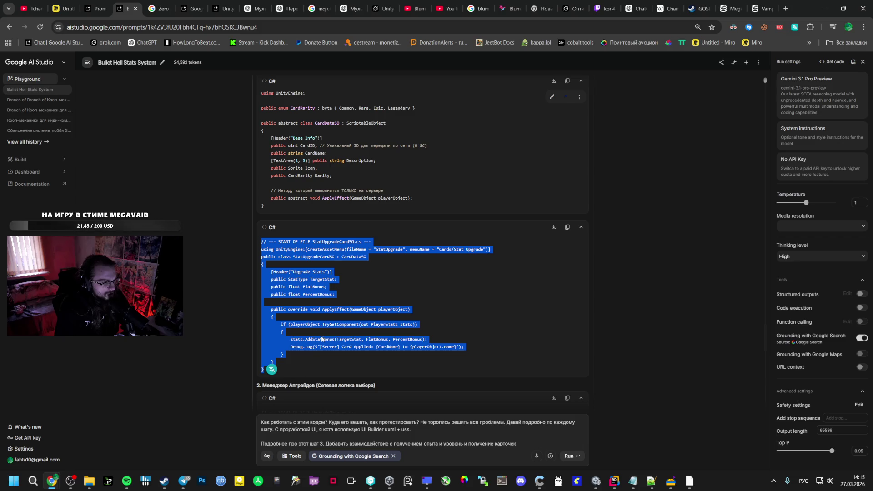
pyautogui.scroll(1, 294, 368)
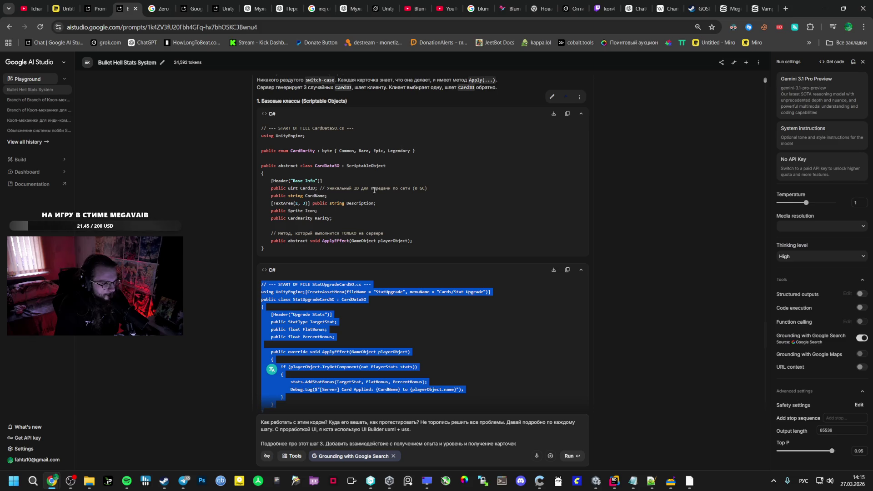
pyautogui.scroll(-2, 375, 296)
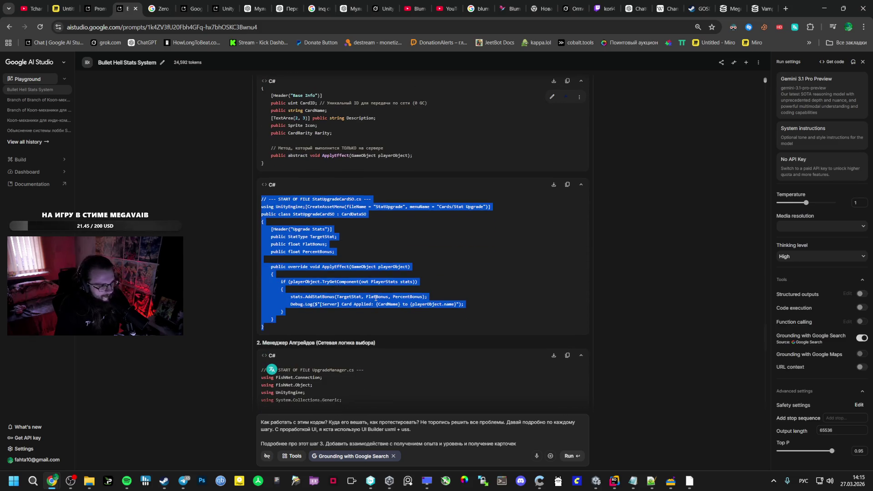
pyautogui.hotkey('alt', 'Tab')
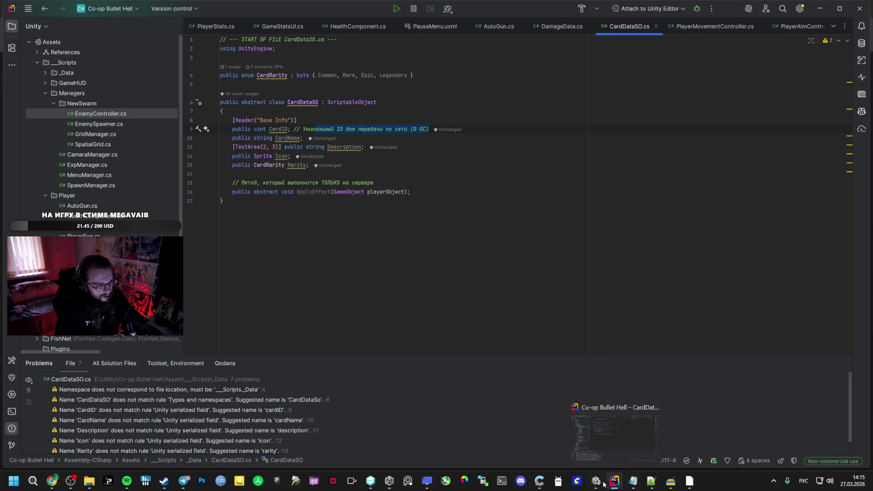
# Step: In Unity's _Data folder, bring up the Create menu for a new asset, checking the Gemini code in between
pyautogui.click(596, 481)
pyautogui.rightClick(295, 362)
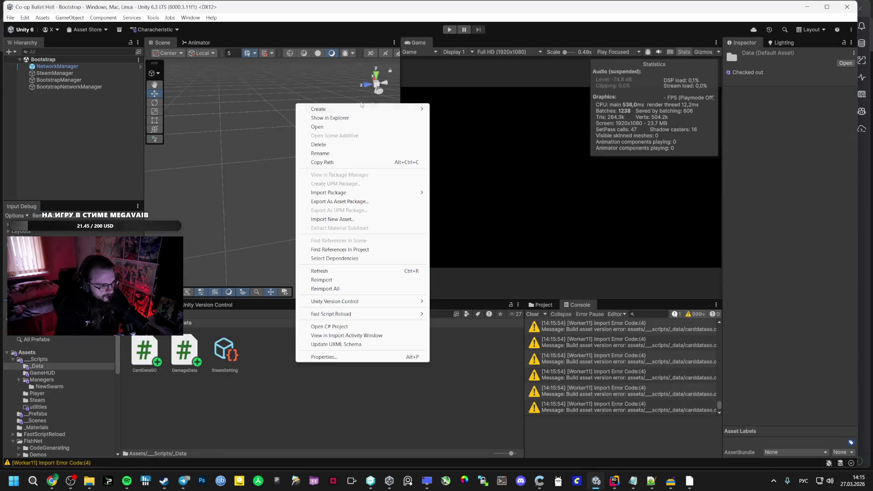
pyautogui.hotkey('alt', 'Tab')
pyautogui.hotkey('alt', 'Tab')
pyautogui.press('Tab')
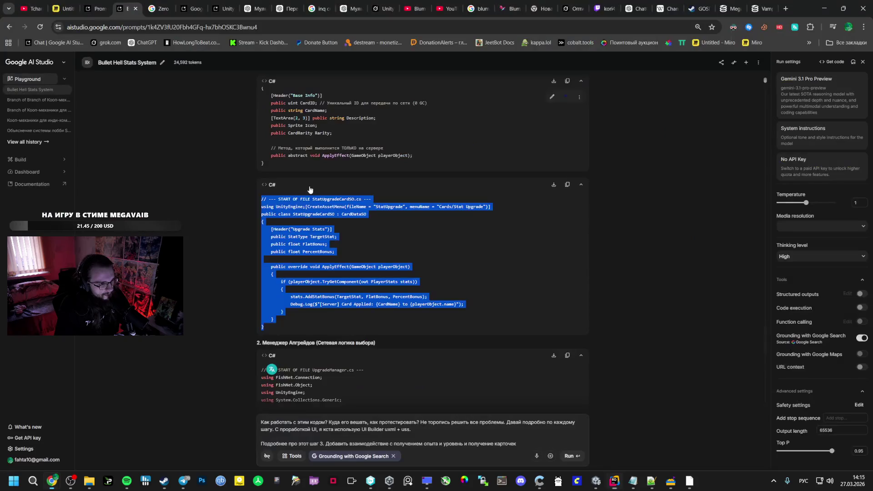
pyautogui.doubleClick(320, 213)
pyautogui.hotkey('alt', 'Tab')
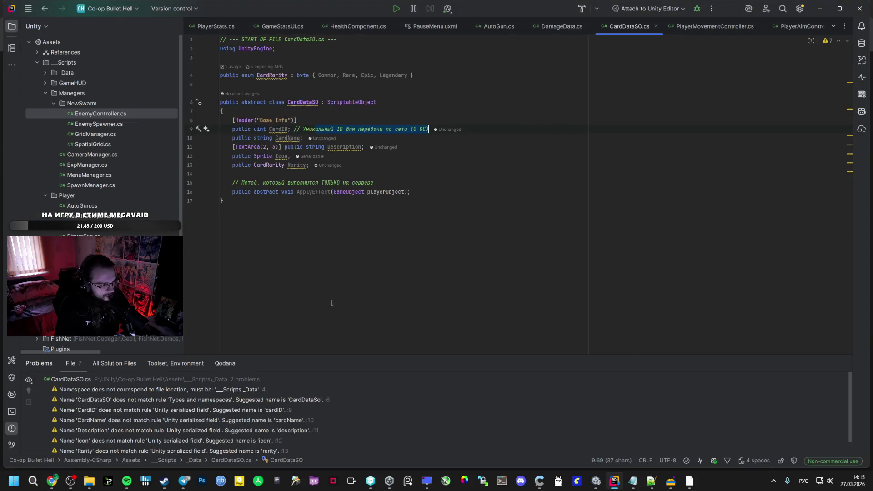
pyautogui.hotkey('alt', 'Tab')
pyautogui.rightClick(278, 365)
pyautogui.click(300, 109)
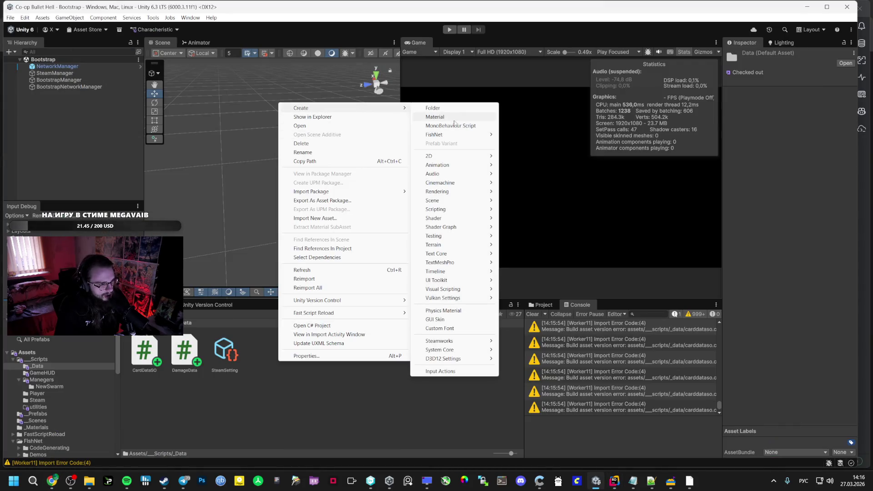
# Step: Create StatUpgradeCardSO.cs in _Data and paste Gemini's StatUpgradeCardSO code over the template
pyautogui.click(450, 124)
pyautogui.press('Return')
pyautogui.hotkey('alt', 'Tab')
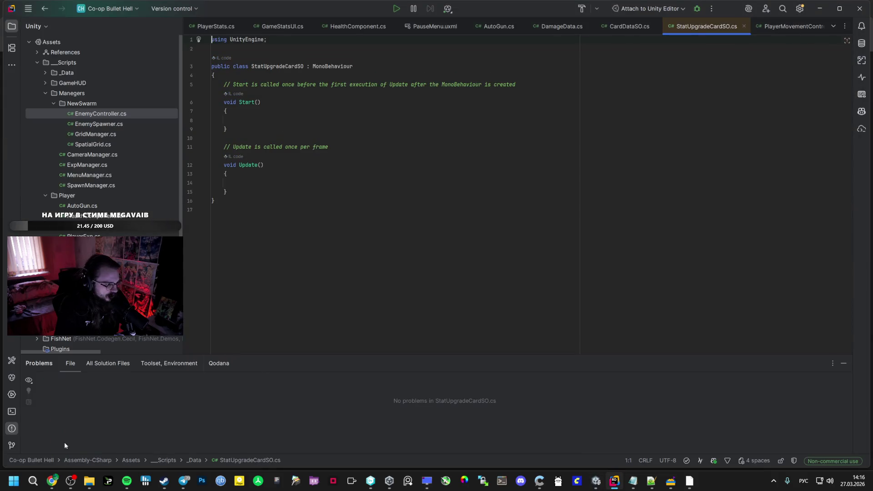
pyautogui.click(52, 481)
pyautogui.moveTo(266, 326); pyautogui.dragTo(261, 199)
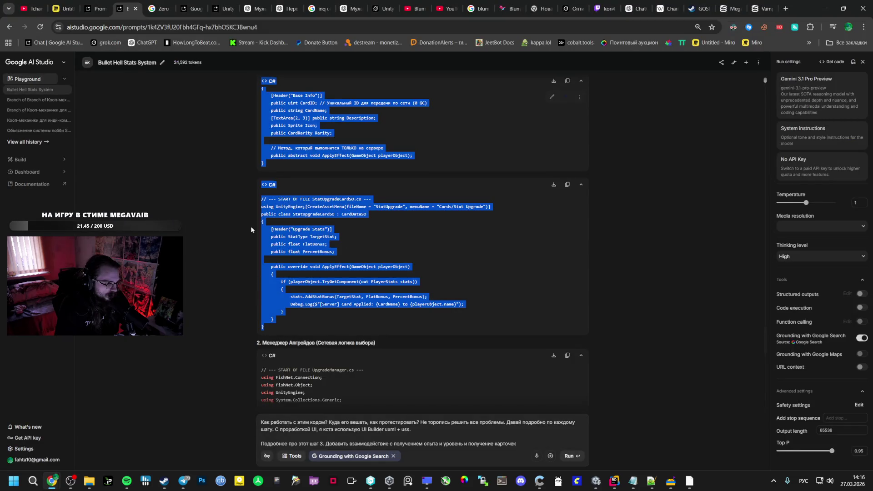
pyautogui.hotkey('ctrl', 'c')
pyautogui.hotkey('alt', 'Tab')
pyautogui.hotkey('ctrl', 'a')
pyautogui.hotkey('ctrl', 'v')
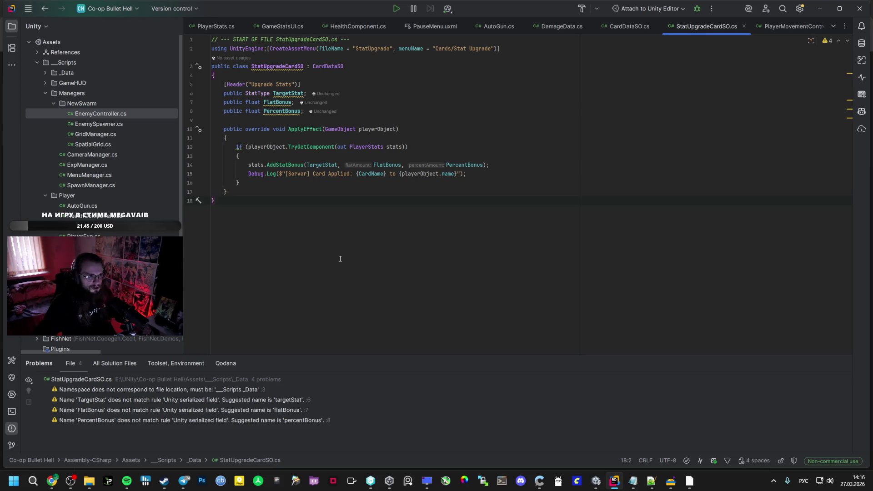
# Step: Review PlayerStats.cs around RecalculateAndSync and highlight the uses of _stats
pyautogui.click(215, 26)
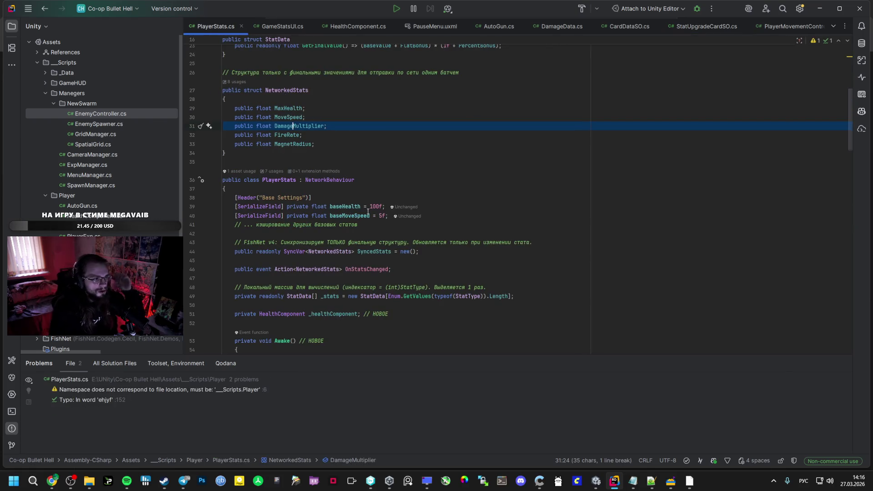
pyautogui.scroll(-5, 437, 204)
pyautogui.scroll(-5, 437, 205)
pyautogui.scroll(-3, 437, 205)
pyautogui.scroll(-4, 320, 235)
pyautogui.scroll(-4, 307, 237)
pyautogui.scroll(-3, 300, 238)
pyautogui.scroll(-2, 295, 239)
pyautogui.scroll(-4, 295, 240)
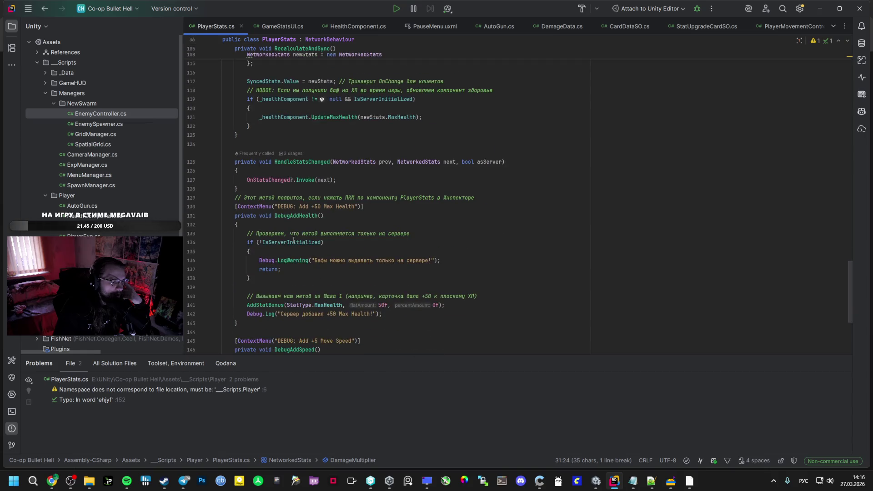
pyautogui.scroll(-3, 296, 239)
pyautogui.scroll(-3, 295, 240)
pyautogui.scroll(6, 294, 239)
pyautogui.scroll(3, 291, 237)
pyautogui.click(289, 236)
pyautogui.hotkey('ctrl', 'a')
pyautogui.scroll(3, 366, 250)
pyautogui.click(414, 234)
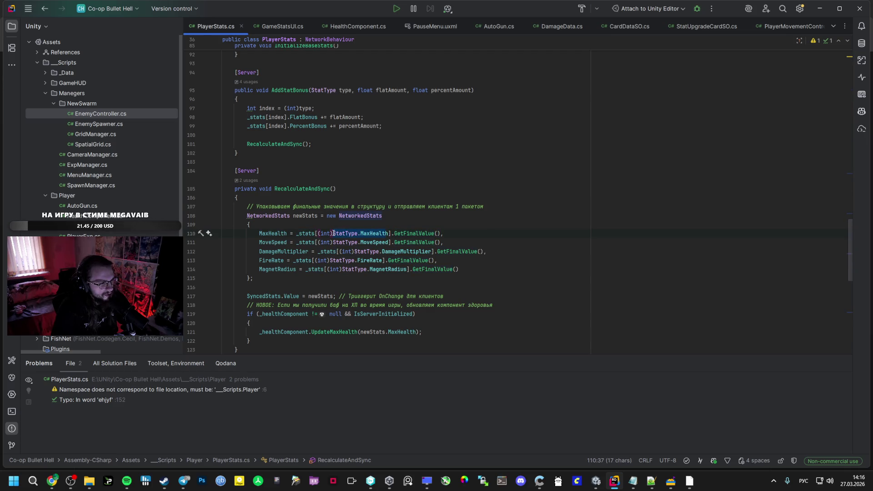
pyautogui.doubleClick(309, 233)
pyautogui.scroll(3, 309, 233)
pyautogui.scroll(3, 302, 216)
pyautogui.scroll(3, 302, 216)
pyautogui.scroll(5, 302, 216)
pyautogui.scroll(5, 302, 216)
pyautogui.scroll(4, 316, 205)
# Step: Select all of PlayerStats.cs and open ChatGPT in a new browser tab
pyautogui.click(315, 205)
pyautogui.hotkey('ctrl', 'a')
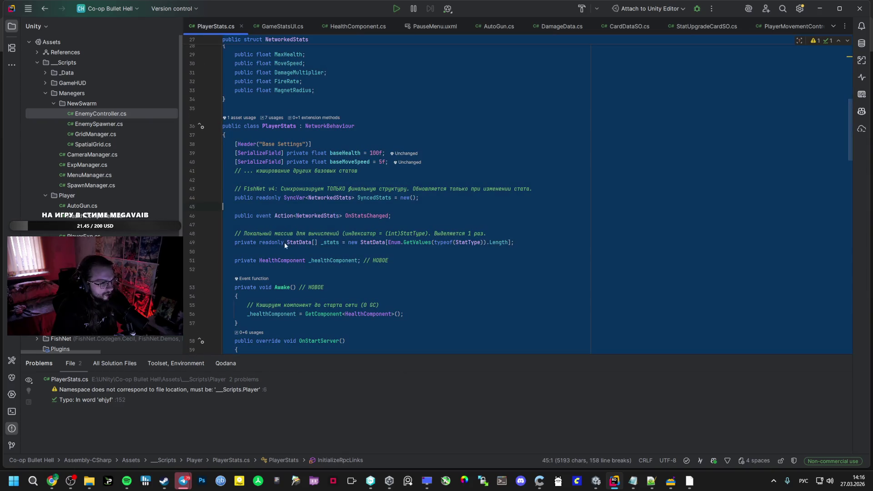
pyautogui.click(52, 482)
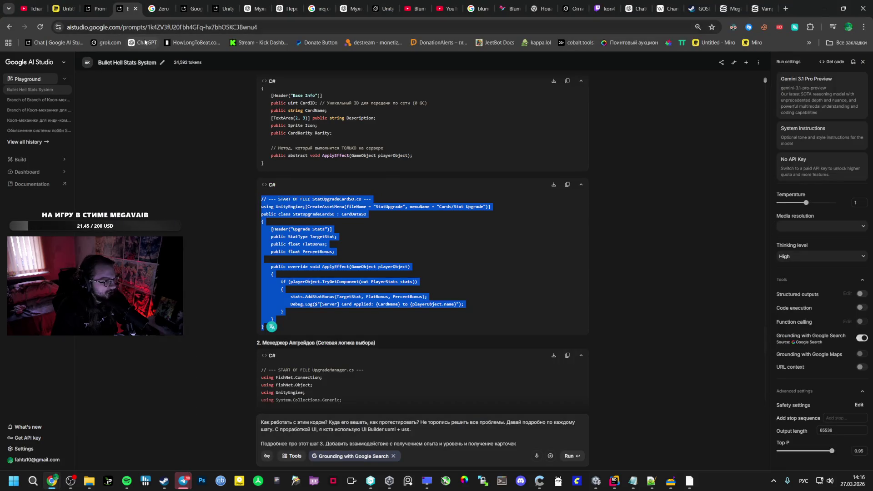
pyautogui.middleClick(146, 42)
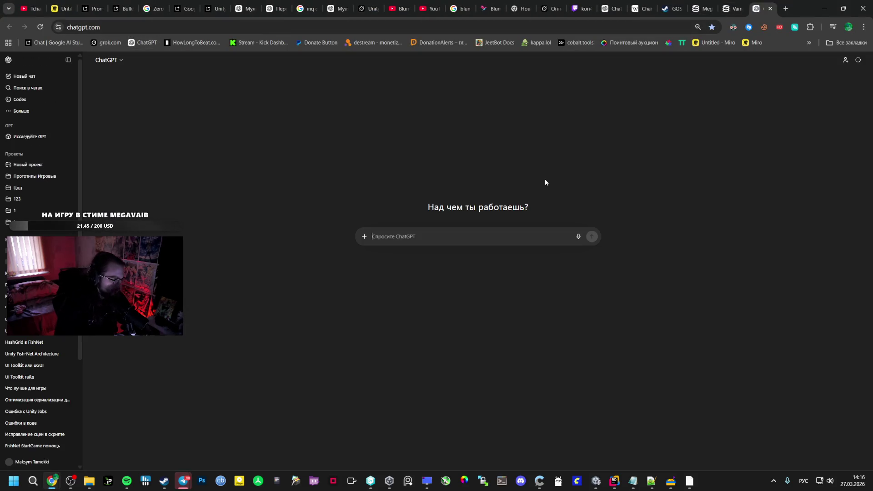
# Step: Send ChatGPT the PlayerStats code with a request to explain line by line how it works
pyautogui.hotkey('alt', 'Tab')
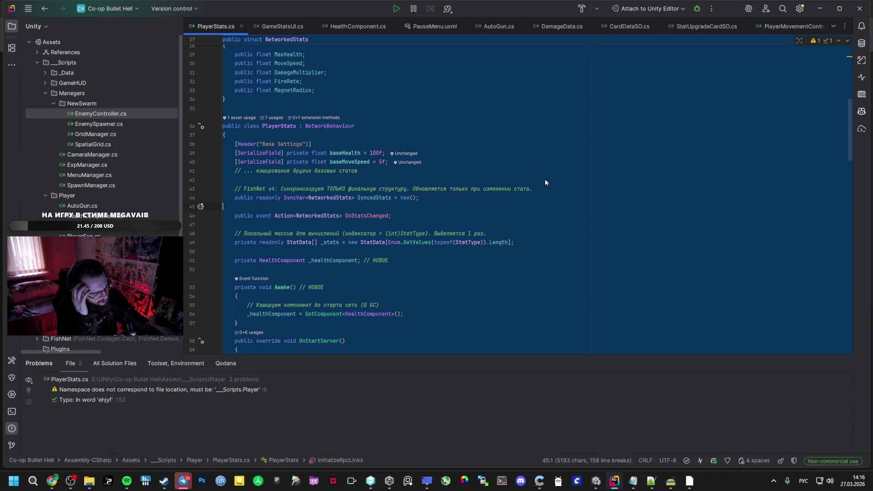
pyautogui.hotkey('alt', 'Tab')
pyautogui.write('Как')
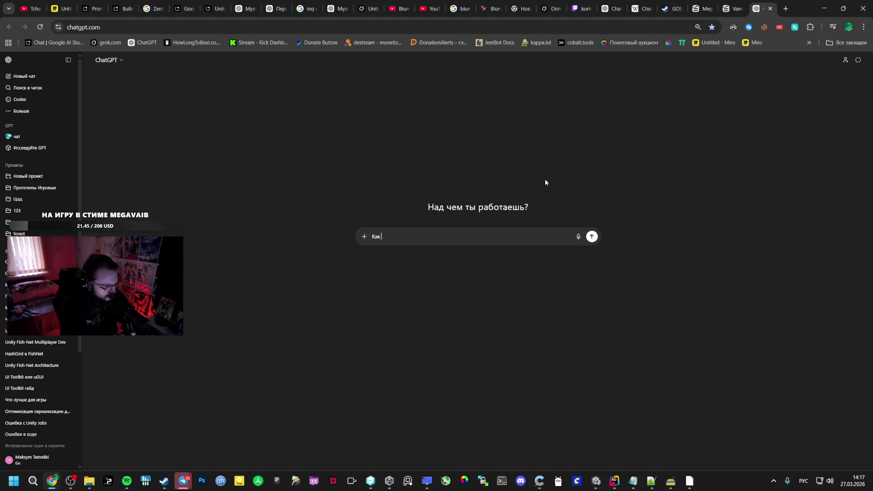
pyautogui.write(' р i')
pyautogui.press('Return')
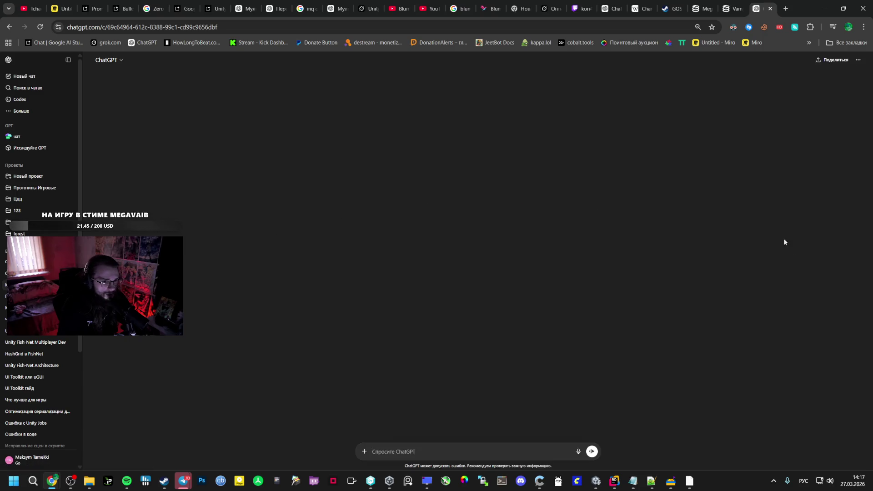
pyautogui.moveTo(869, 438); pyautogui.dragTo(870, 470)
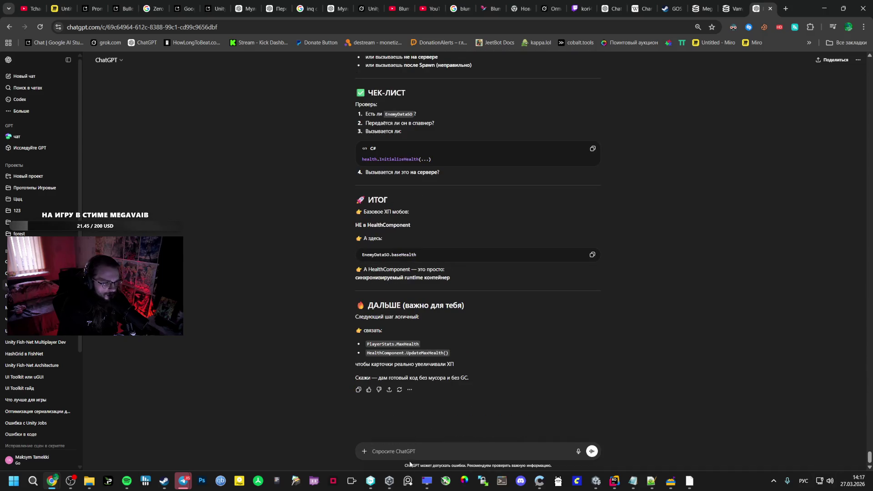
pyautogui.write('Как работа')
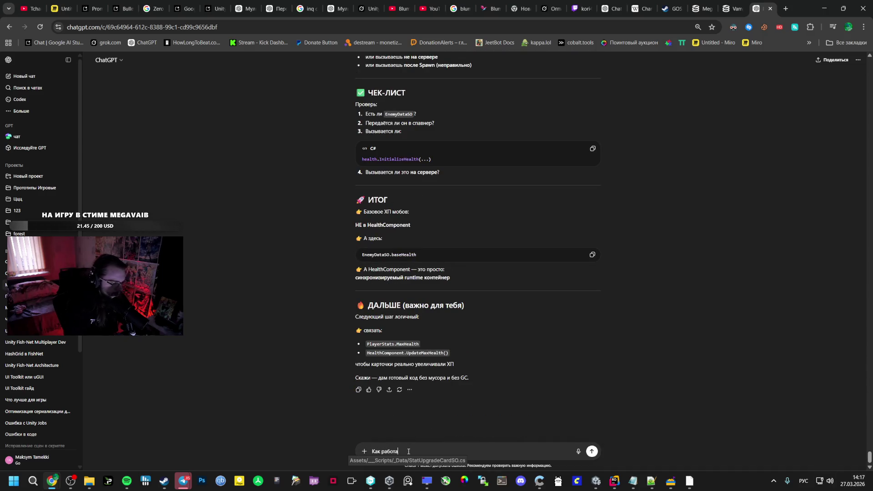
pyautogui.write('ет обьясни')
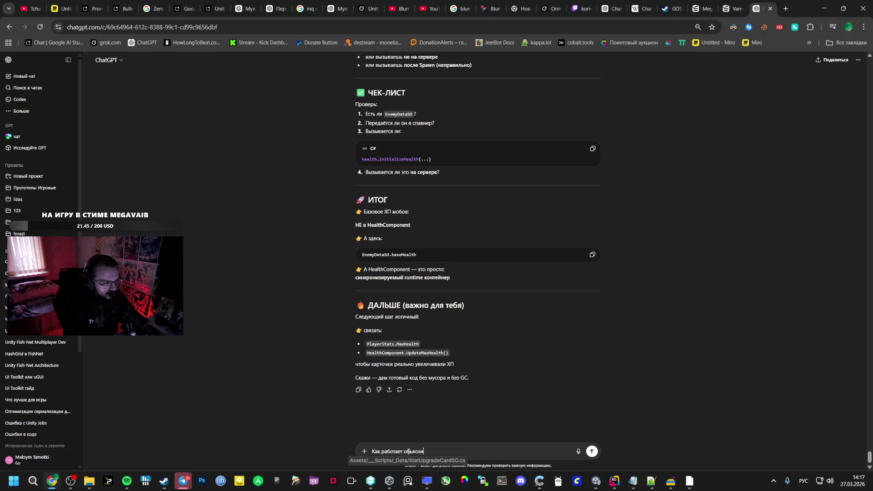
pyautogui.hotkey('shift', 'Return')
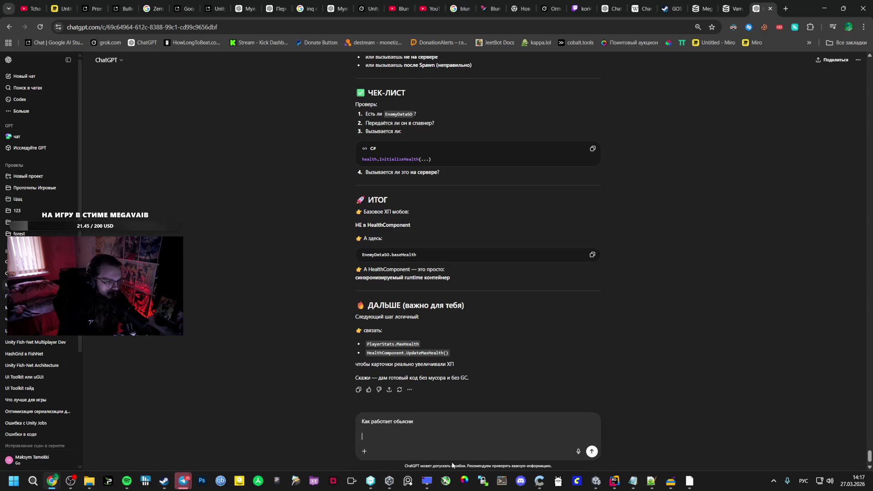
pyautogui.write(' построчно')
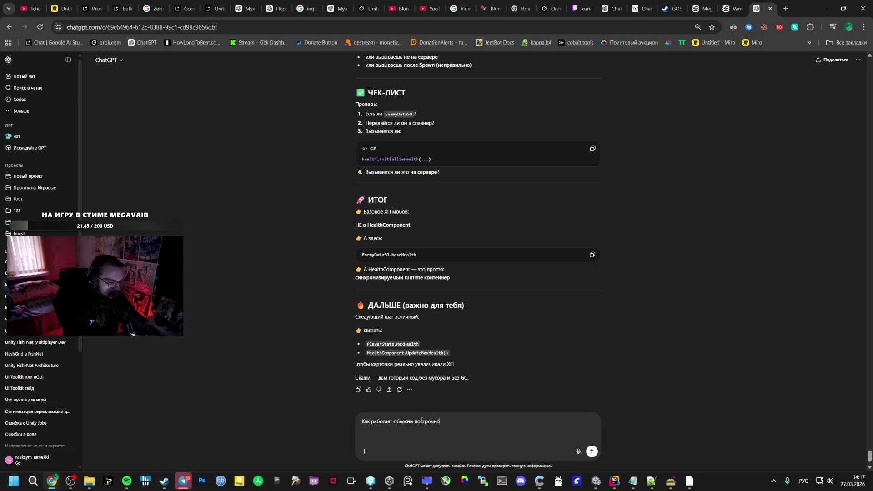
pyautogui.hotkey('shift', 'Return')
pyautogui.hotkey('ctrl', 'v')
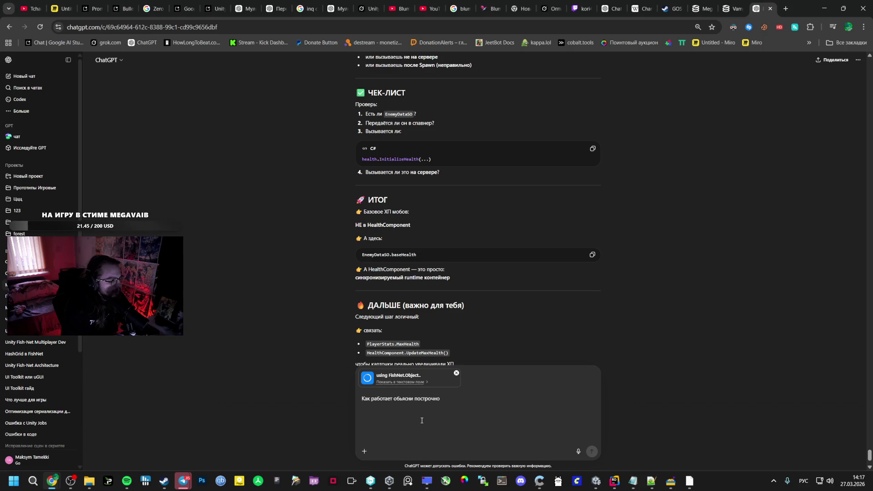
pyautogui.moveTo(409, 377)
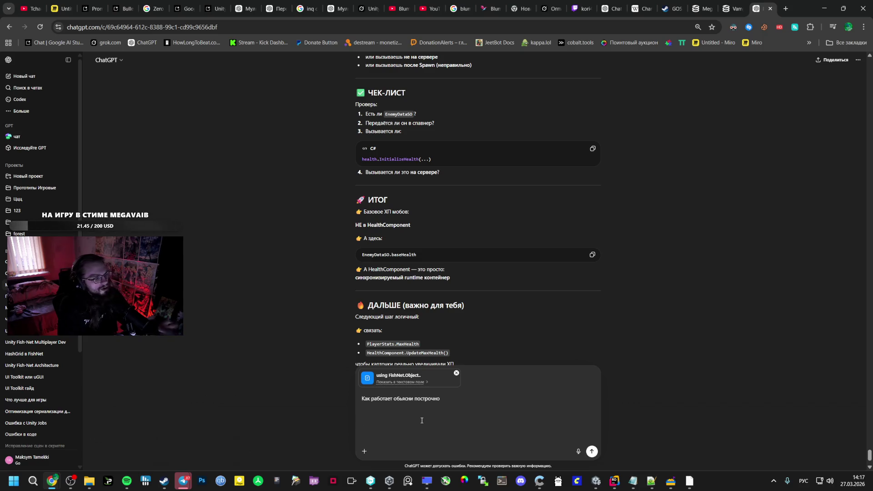
pyautogui.press('Return')
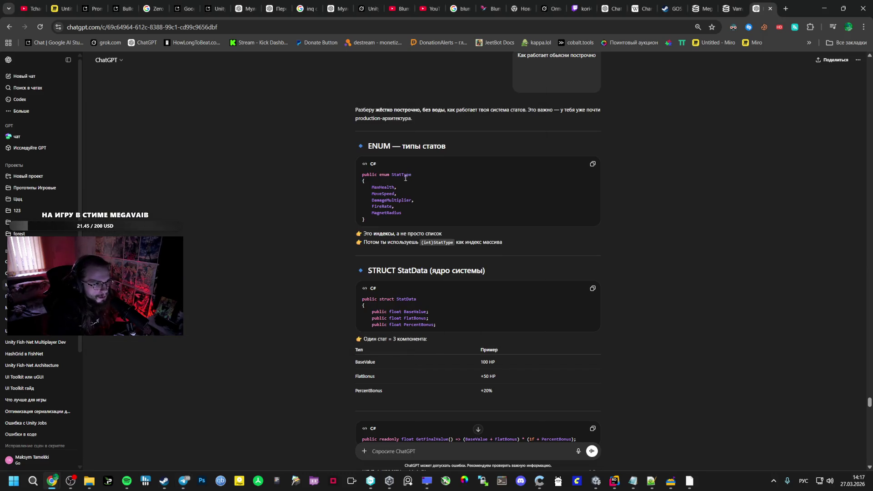
# Step: Add the playing INDUSTRY BABY track to Liked Songs in Spotify, then switch to the Miro board
pyautogui.click(127, 481)
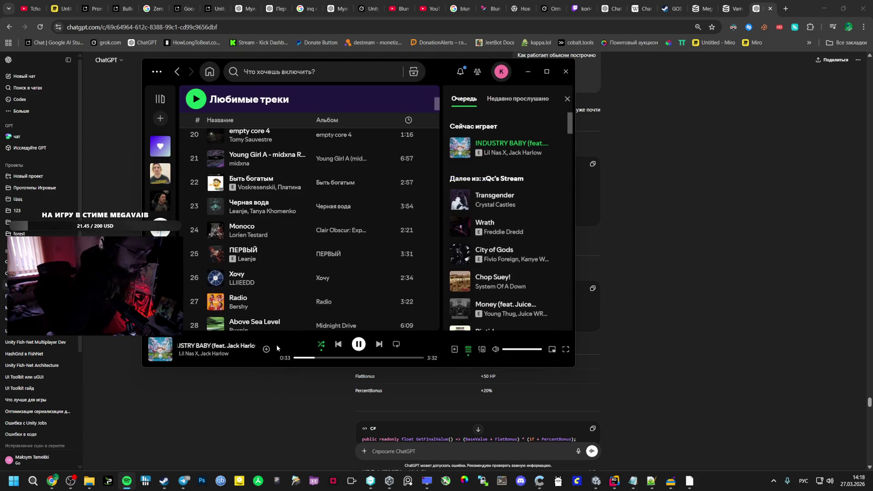
pyautogui.click(266, 350)
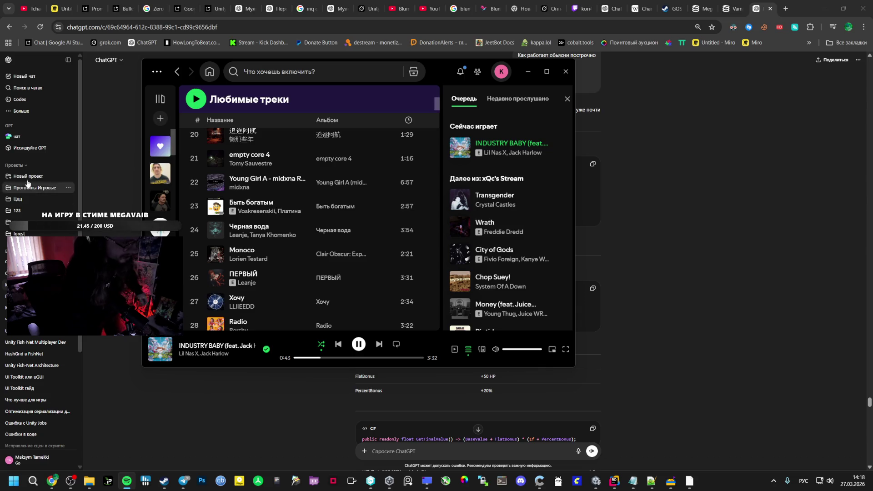
pyautogui.click(61, 9)
# Step: Pan to the MEGAVAIB notes, lower the music player's volume, then move to the Twitch stream
pyautogui.moveTo(326, 236)
pyautogui.mouseDown()
pyautogui.moveTo(367, 212)
pyautogui.moveTo(544, 277)
pyautogui.mouseUp()
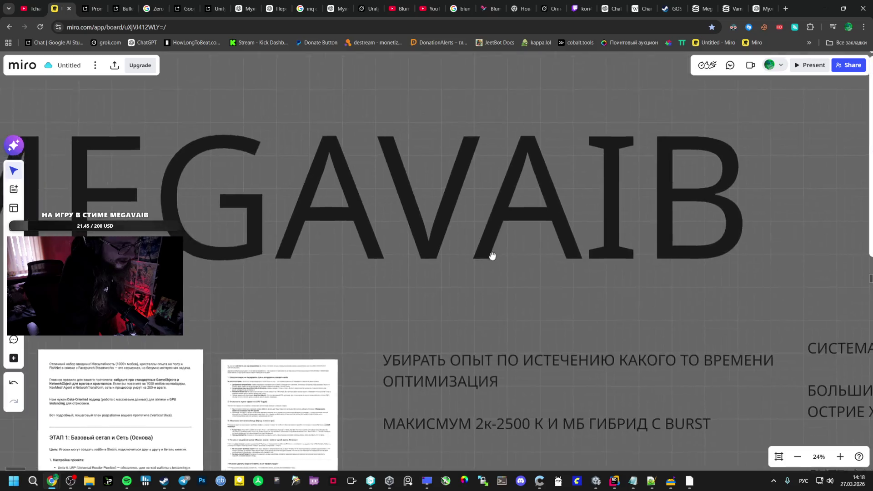
pyautogui.scroll(-2, 544, 278)
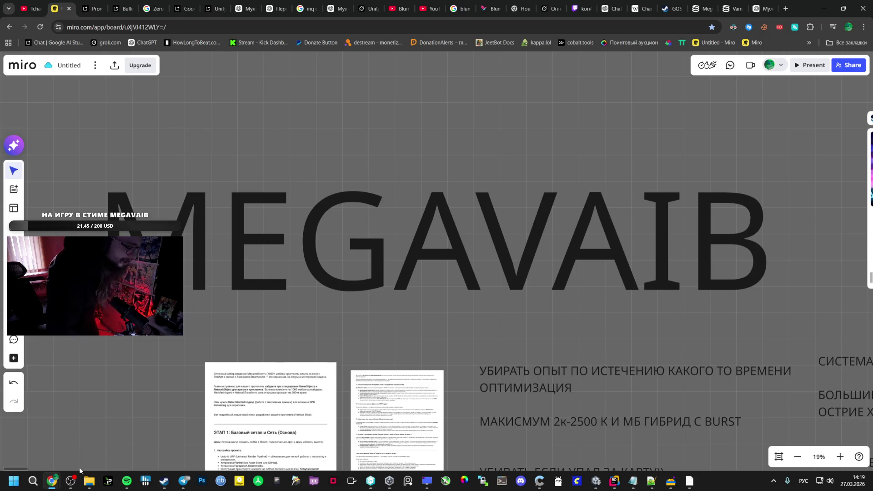
pyautogui.moveTo(126, 481)
pyautogui.click(164, 422)
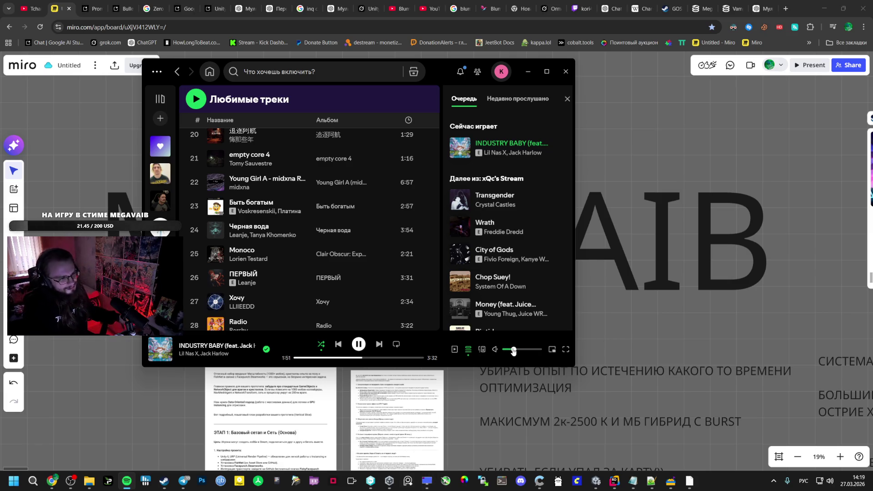
pyautogui.click(610, 336)
pyautogui.click(274, 224)
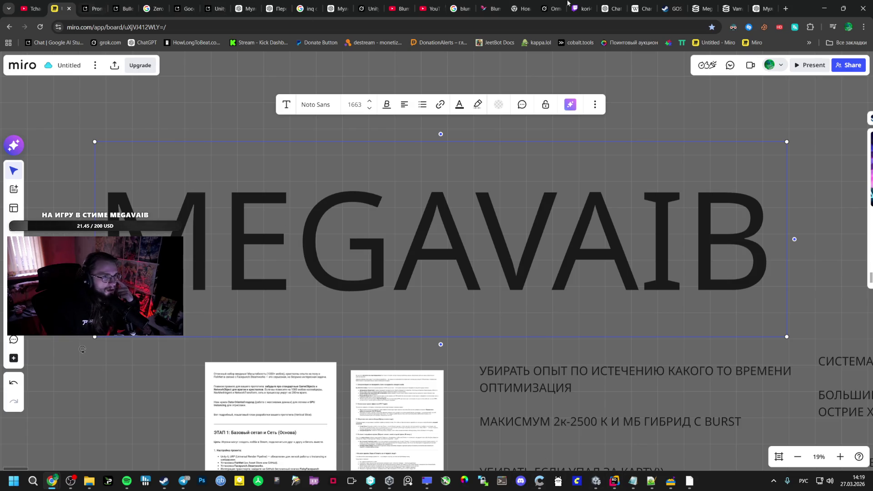
pyautogui.click(582, 8)
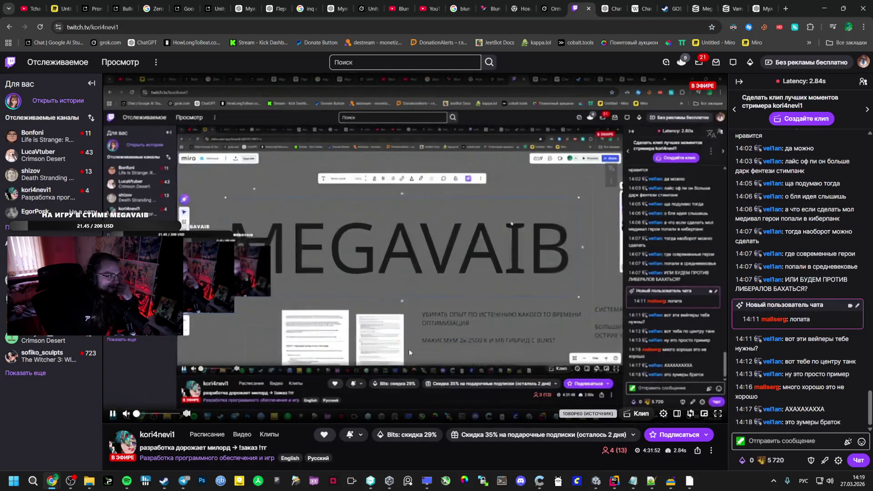
# Step: Leave the Twitch page and bring up the Grok conversation with the project architecture prompt
pyautogui.click(42, 175)
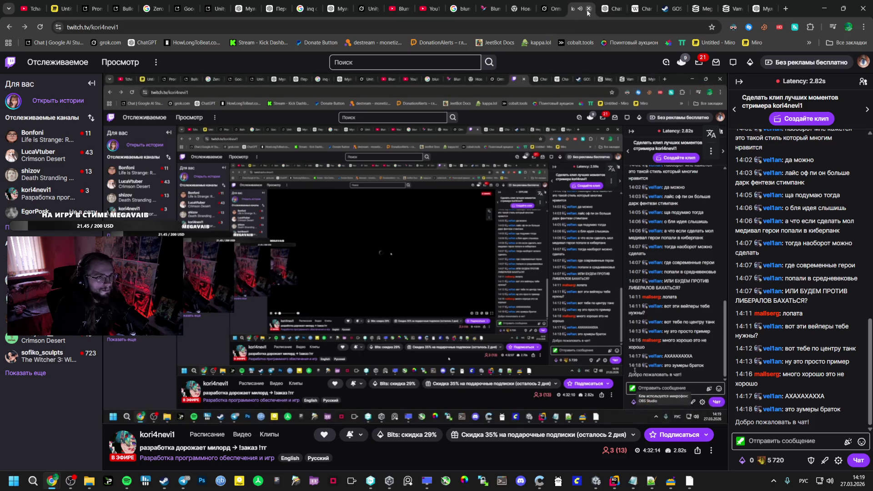
pyautogui.click(548, 9)
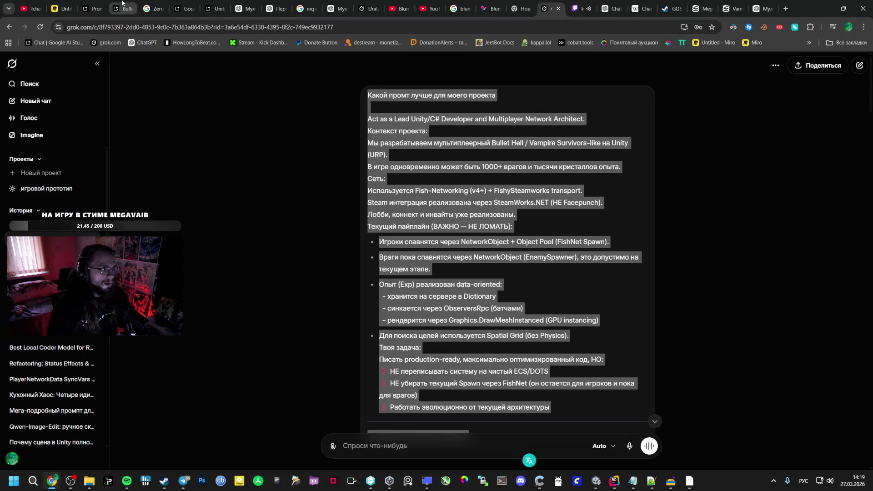
# Step: Return to ChatGPT's stat-system answer, mark the (int)StatType note, then bring up PlayerStats.cs in Rider
pyautogui.hotkey('ctrl', 'shift', 'Tab')
pyautogui.hotkey('ctrl', 'shift', 'Tab')
pyautogui.scroll(-10, 254, 141)
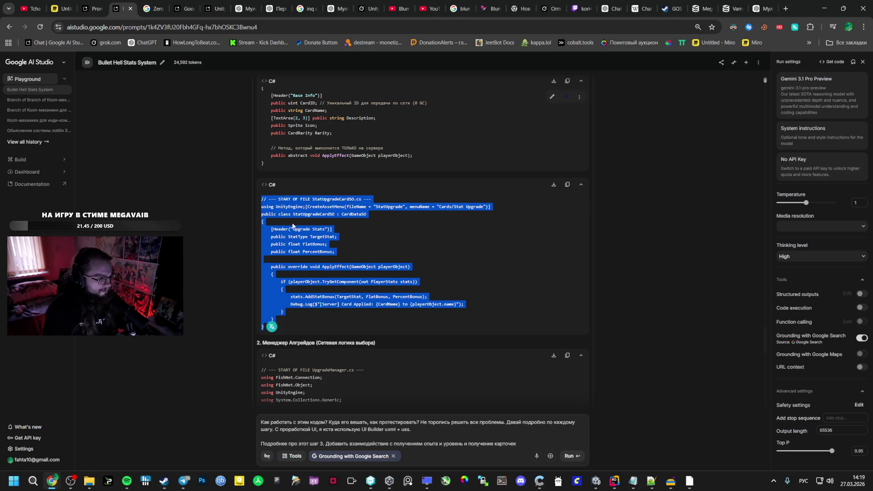
pyautogui.click(303, 202)
pyautogui.hotkey('ctrl', 'Tab')
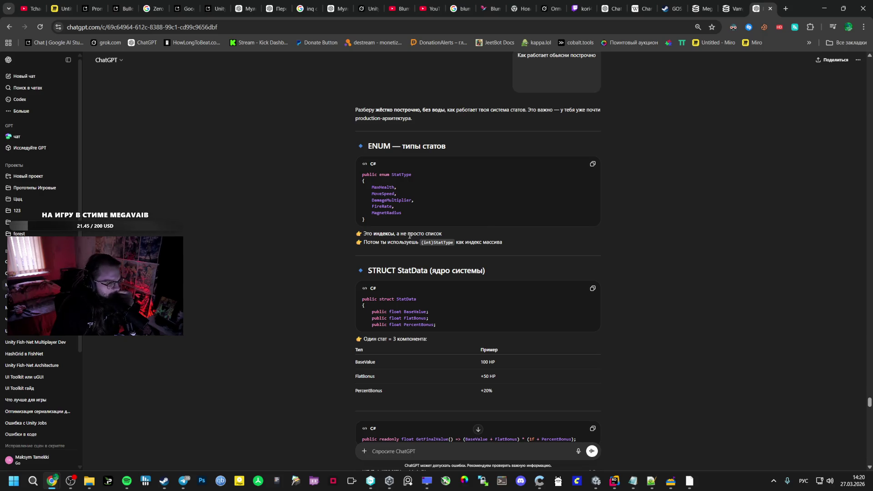
pyautogui.moveTo(423, 243); pyautogui.dragTo(461, 242)
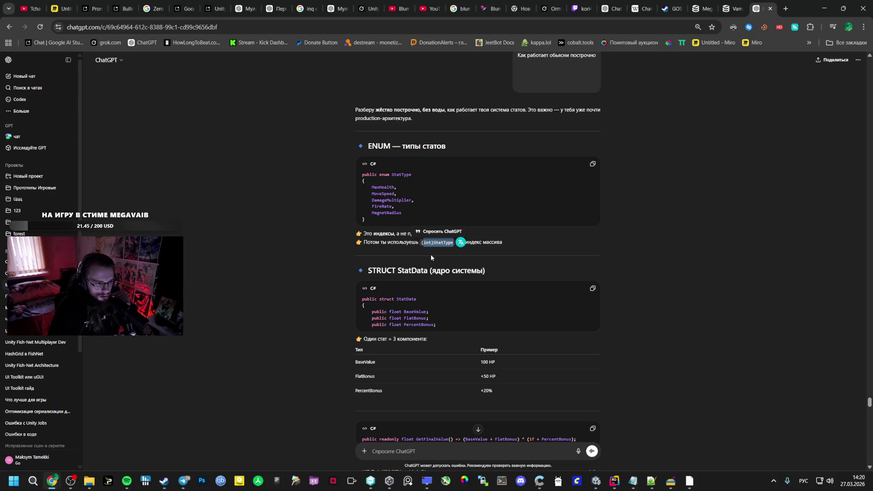
pyautogui.click(597, 483)
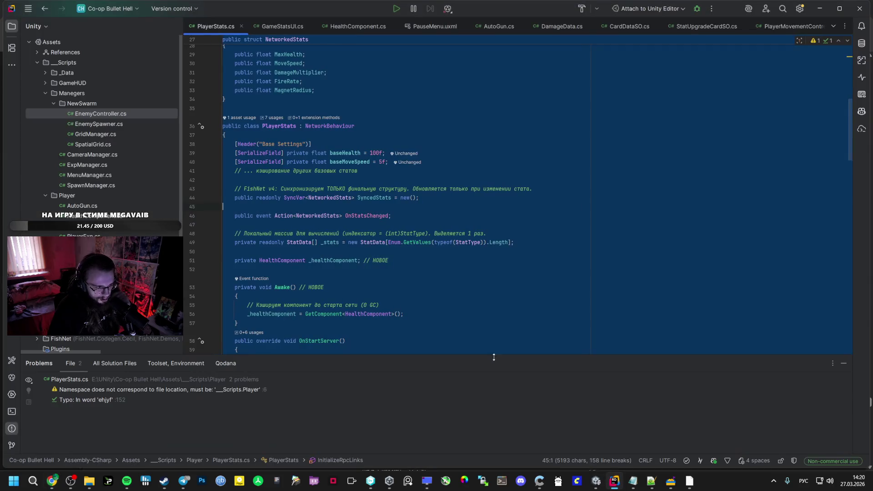
pyautogui.scroll(-5, 409, 301)
pyautogui.scroll(-5, 417, 312)
pyautogui.scroll(-3, 417, 311)
pyautogui.scroll(-4, 382, 273)
pyautogui.scroll(-2, 344, 179)
# Step: Select the (int)StatType.MaxHealth expression in RecalculateAndSync, then call up the window switcher
pyautogui.click(344, 179)
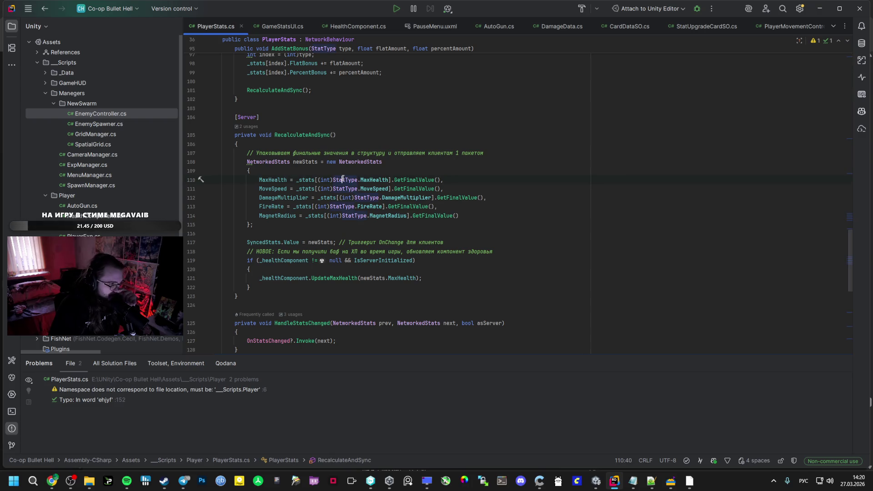
pyautogui.hotkey('ctrl', 'w')
pyautogui.hotkey('ctrl', 'shift', 'Right')
pyautogui.hotkey('ctrl', 'shift', 'Right')
pyautogui.hotkey('ctrl', 'shift', 'Right')
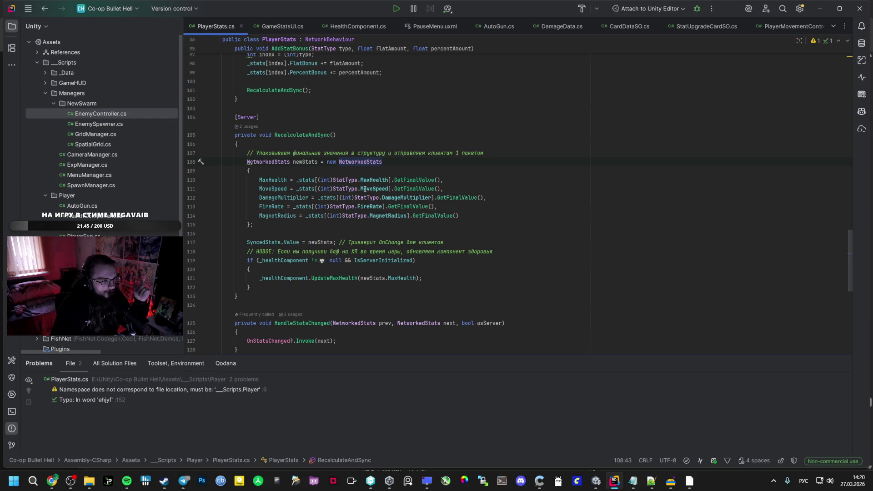
pyautogui.moveTo(372, 189)
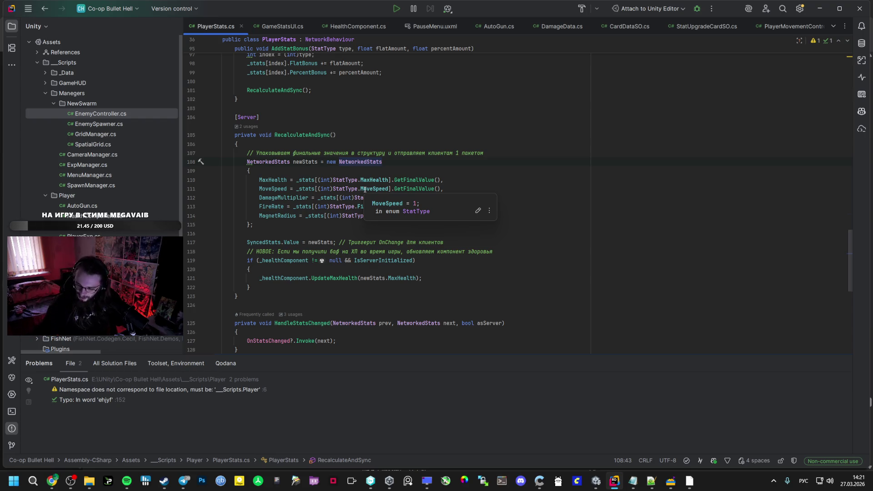
pyautogui.hotkey('alt', 'Tab')
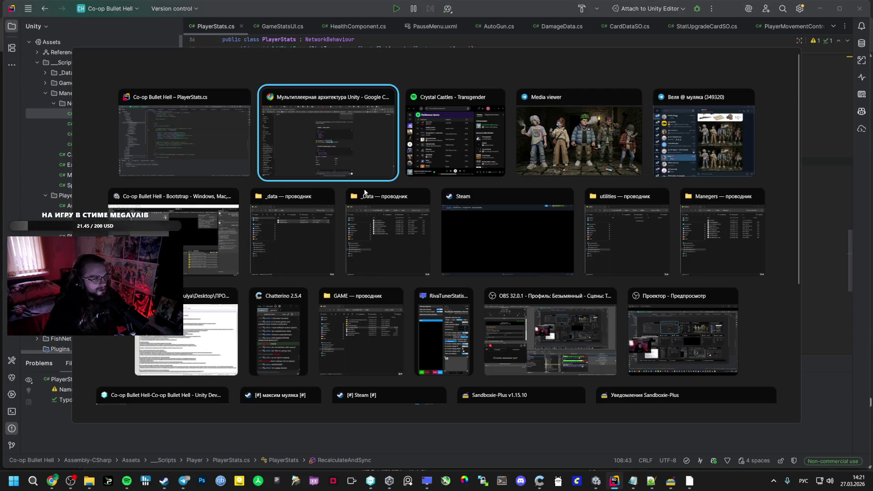
# Step: Turn Spotify's playback volume up while it sits in front of Rider
pyautogui.click(524, 349)
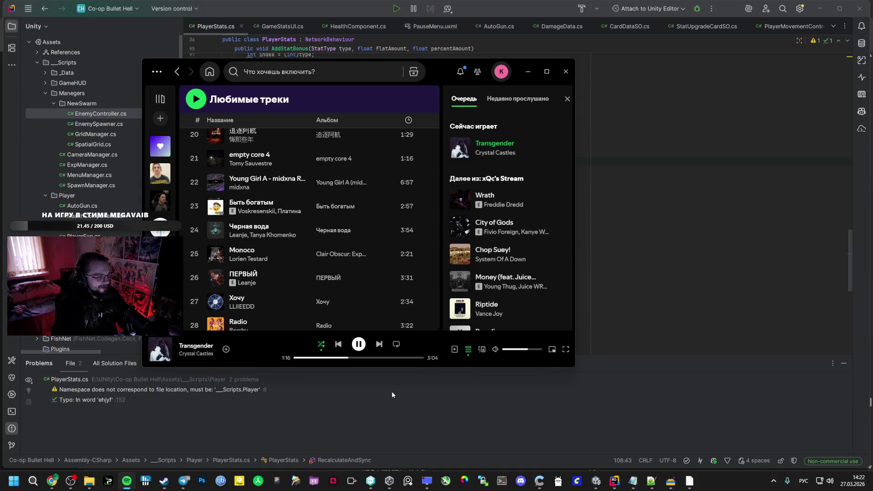
# Step: Skip from Transgender to the next queued track, Wrath
pyautogui.press('XF86AudioNext')
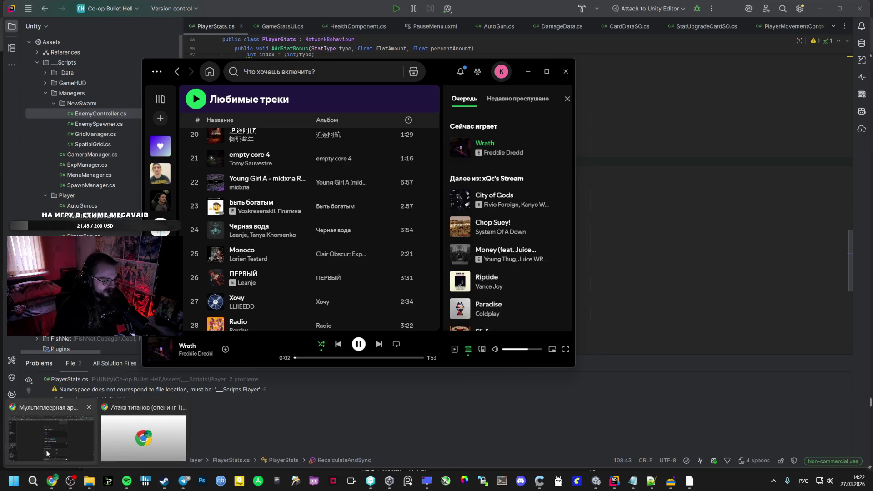
# Step: Reread ChatGPT's StatData and GetFinalValue explanation, briefly surfacing Spotify, then return to PlayerStats.cs
pyautogui.click(52, 481)
pyautogui.scroll(-1, 530, 270)
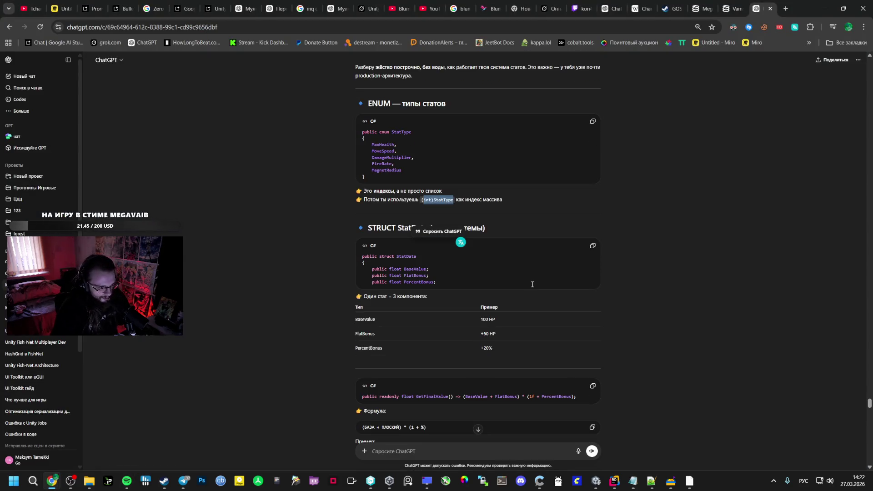
pyautogui.hotkey('alt', 'Tab')
pyautogui.press('Tab')
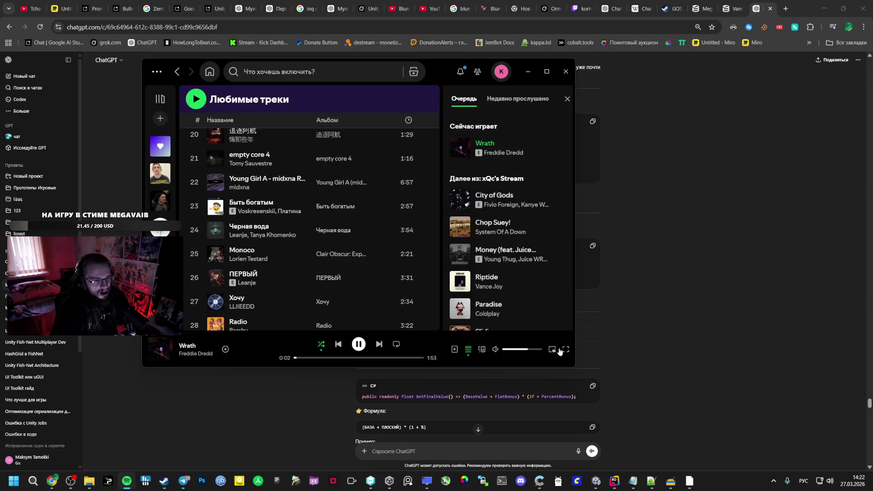
pyautogui.hotkey('alt', 'Tab')
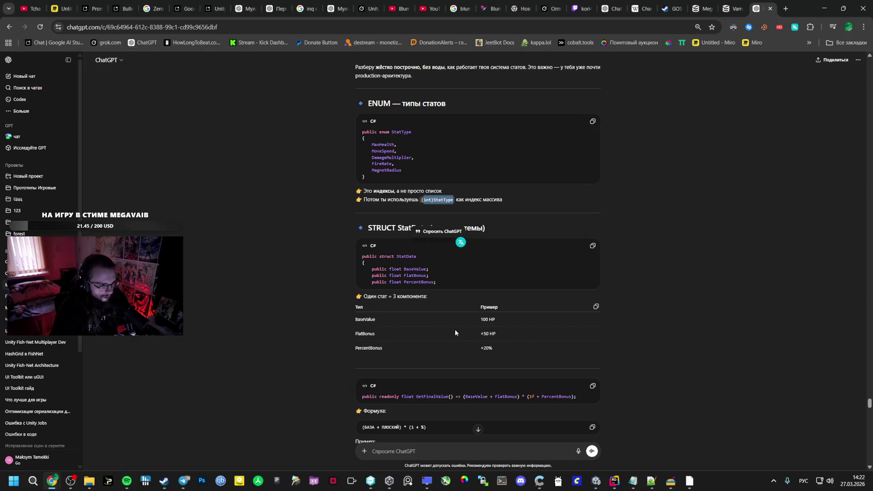
pyautogui.scroll(-2, 414, 320)
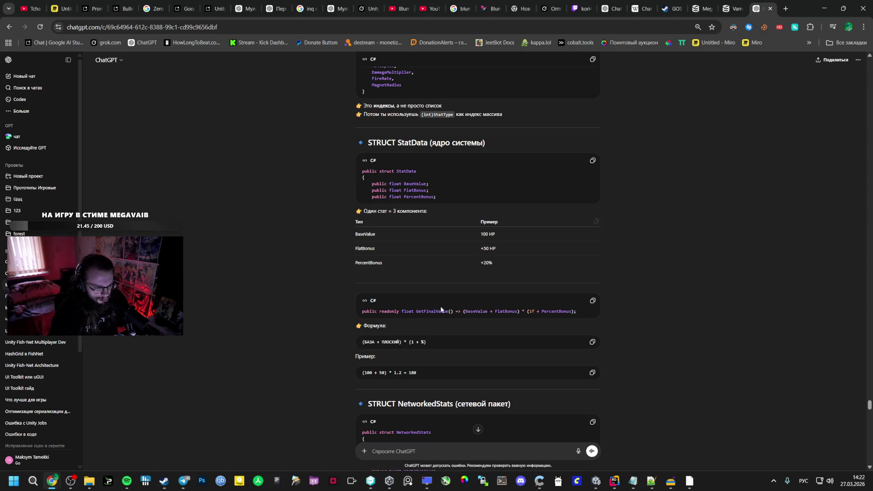
pyautogui.hotkey('alt', 'Tab')
pyautogui.hotkey('alt', 'Tab')
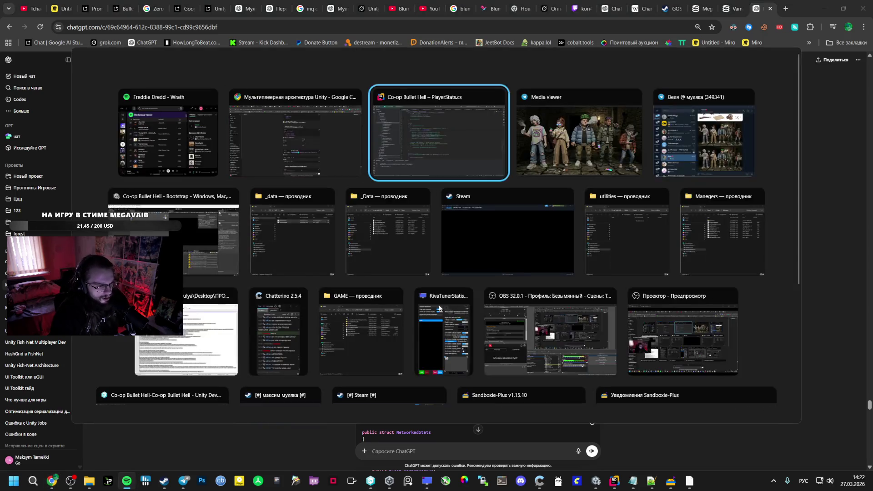
pyautogui.scroll(5, 390, 161)
# Step: Check FlatBonus and BaseValue usages in AddStatBonus and InitializeBaseStats, then search for GetFinalValue and jump to its definition
pyautogui.click(302, 197)
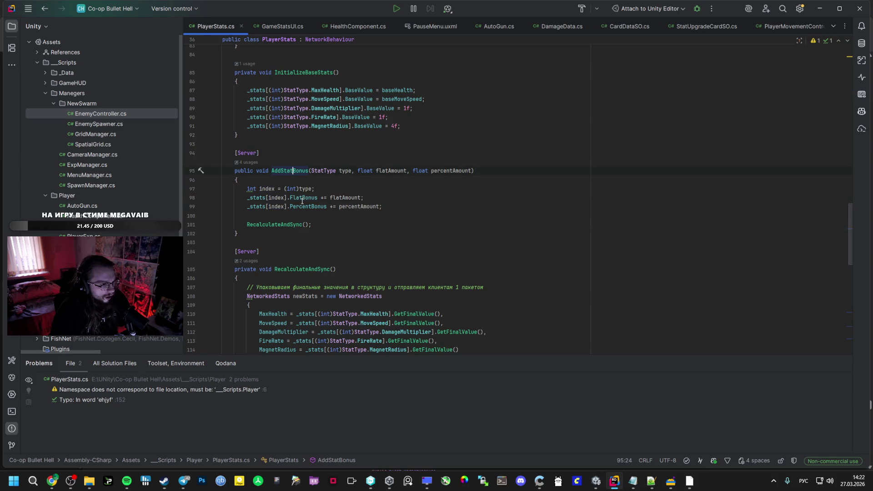
pyautogui.scroll(3, 298, 186)
pyautogui.scroll(3, 300, 198)
pyautogui.click(302, 233)
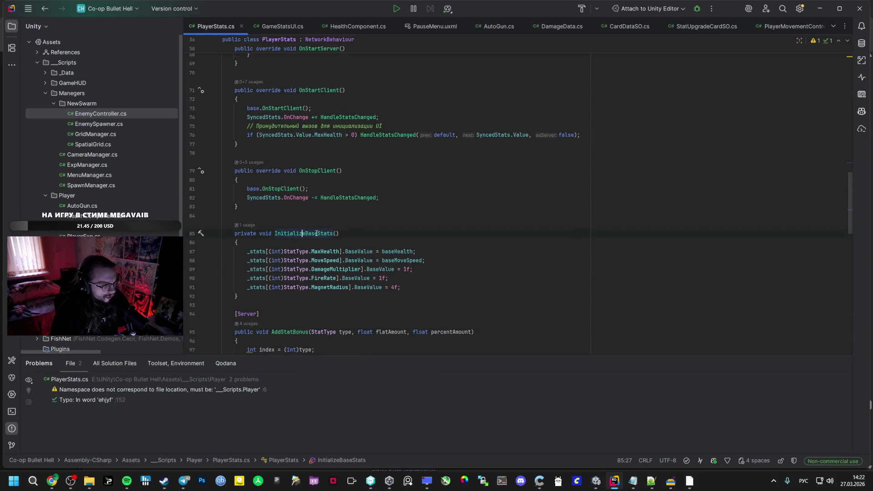
pyautogui.click(355, 279)
pyautogui.moveTo(356, 279)
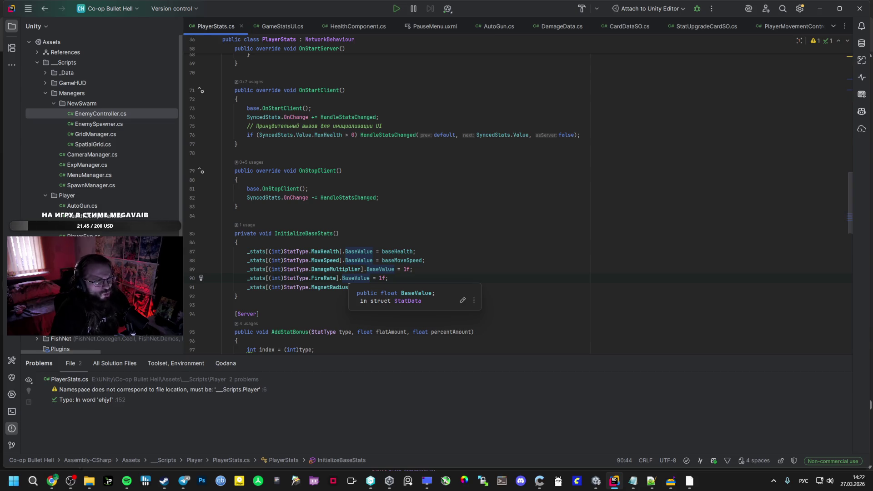
pyautogui.hotkey('alt', 'Tab')
pyautogui.hotkey('alt', 'Tab')
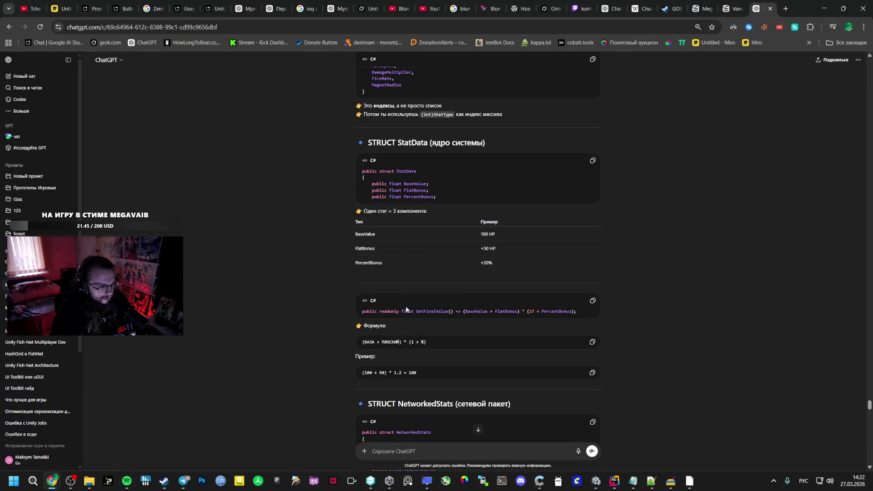
pyautogui.hotkey('ctrl', 'c')
pyautogui.hotkey('alt', 'Tab')
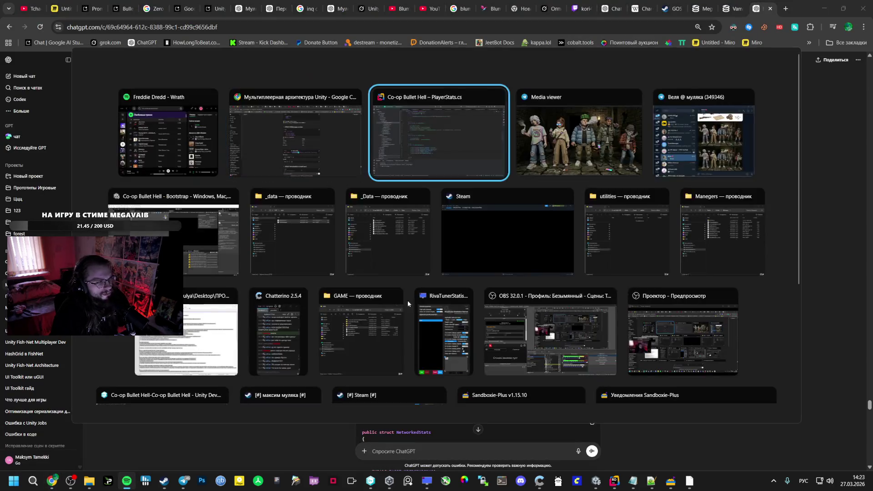
pyautogui.hotkey('ctrl', 'v')
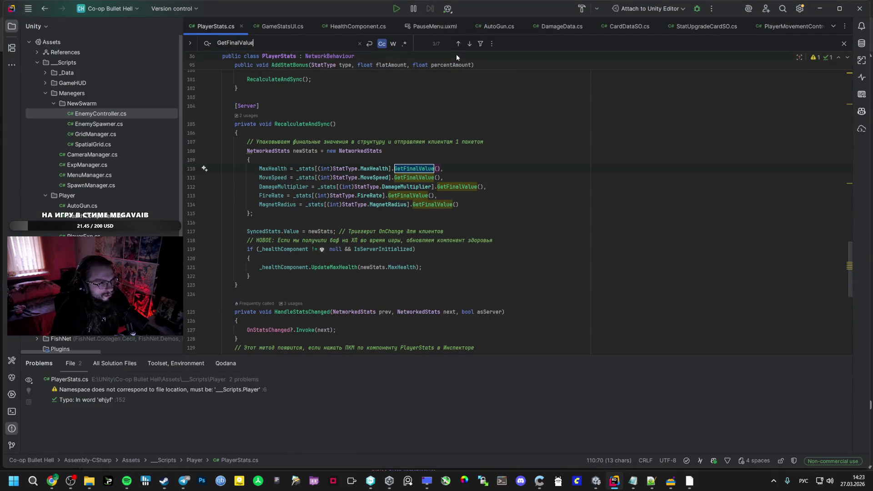
pyautogui.click(459, 44)
# Step: Review the GetFinalValue formula, selecting its FlatBonus and PercentBonus terms, then bring Spotify forward
pyautogui.click(298, 175)
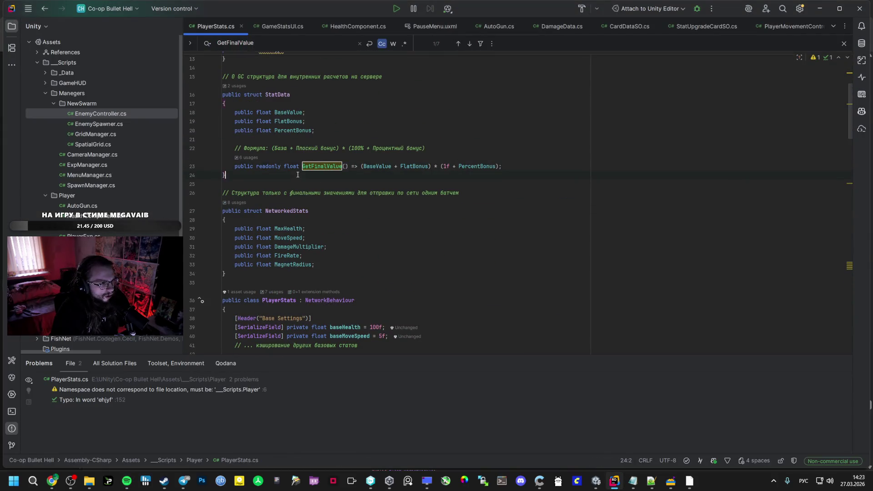
pyautogui.click(422, 166)
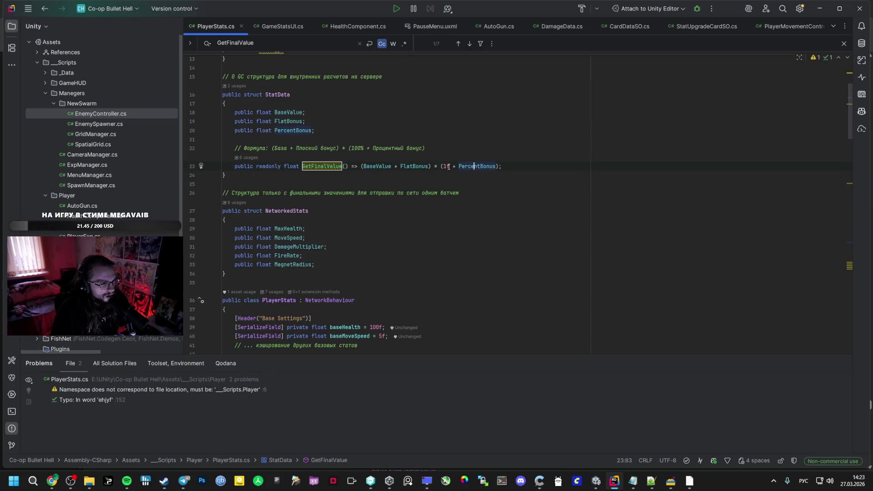
pyautogui.moveTo(492, 166); pyautogui.dragTo(497, 166)
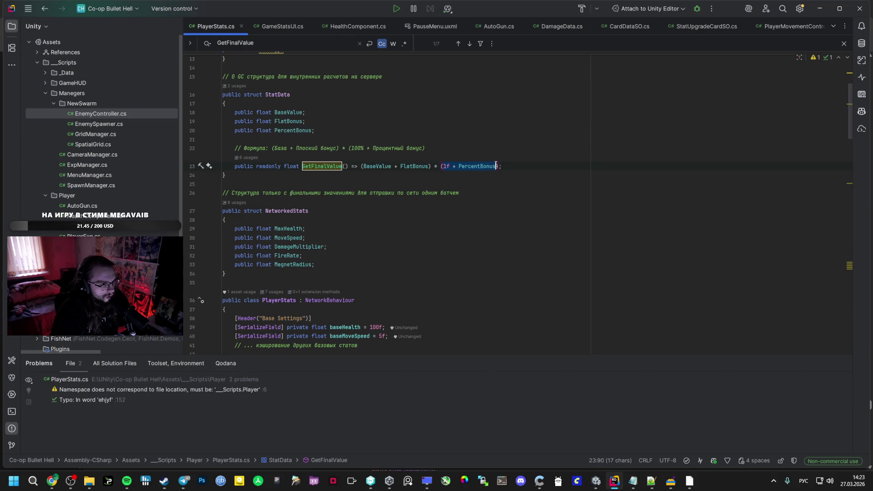
pyautogui.moveTo(449, 166); pyautogui.dragTo(484, 166)
pyautogui.click(393, 165)
pyautogui.click(409, 166)
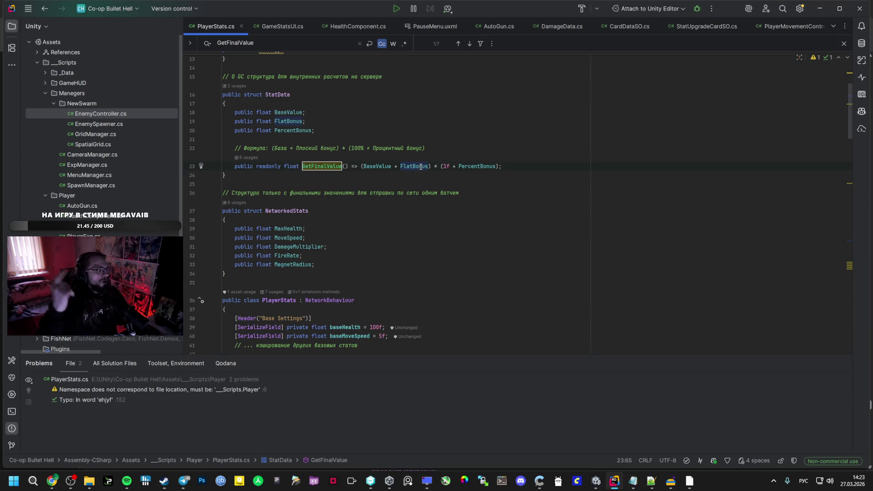
pyautogui.hotkey('alt', 'Tab')
pyautogui.click(335, 149)
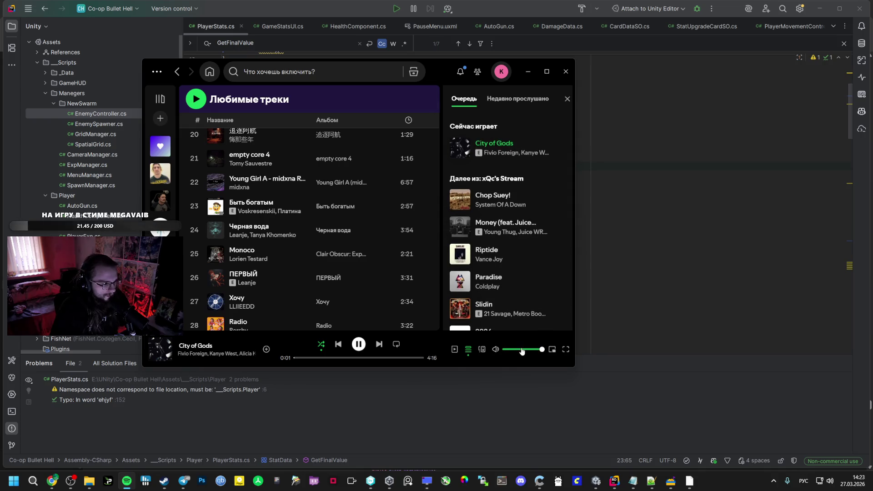
# Step: Start a radio from Быть богатым, queue and play that track, adjust the volume, then bring ChatGPT forward
pyautogui.rightClick(300, 206)
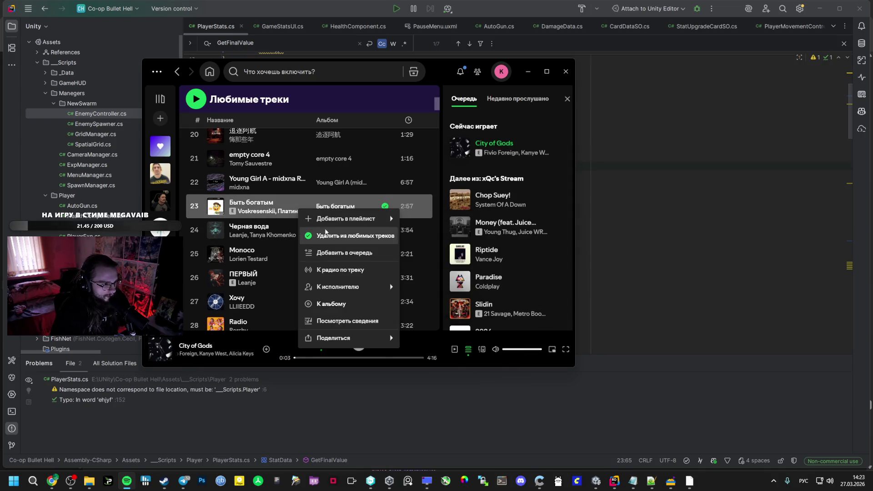
pyautogui.click(340, 270)
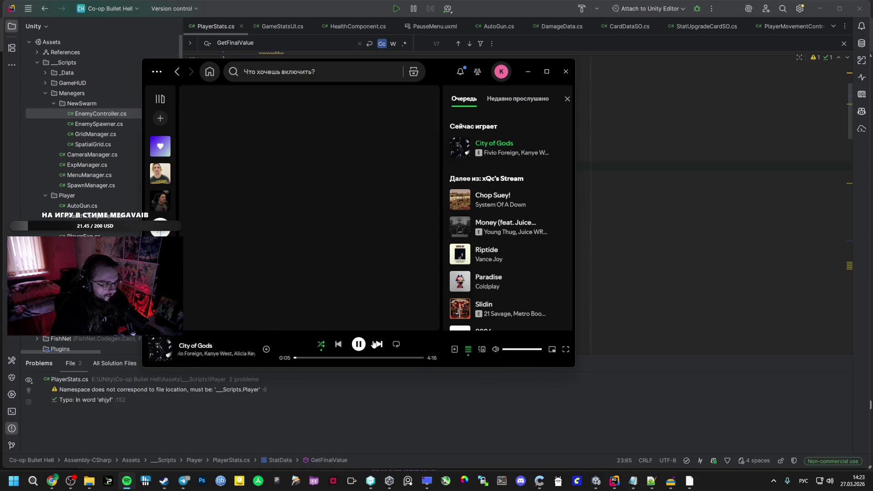
pyautogui.moveTo(502, 349); pyautogui.dragTo(543, 350)
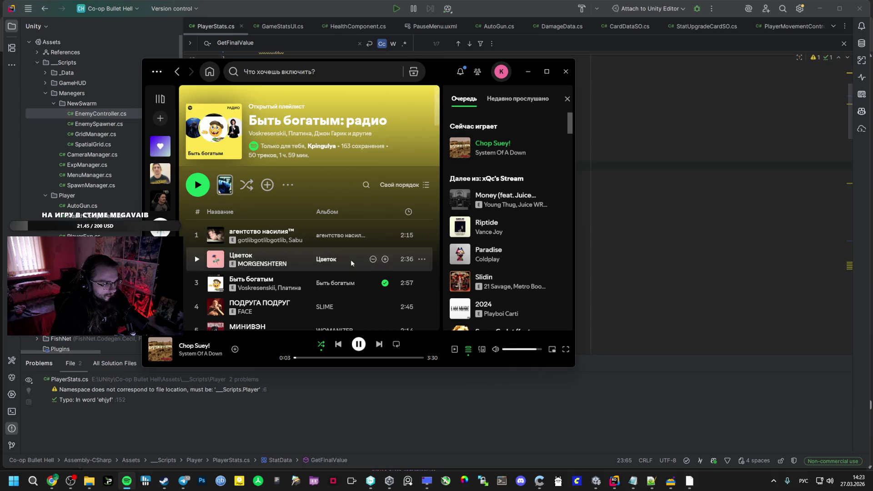
pyautogui.rightClick(271, 282)
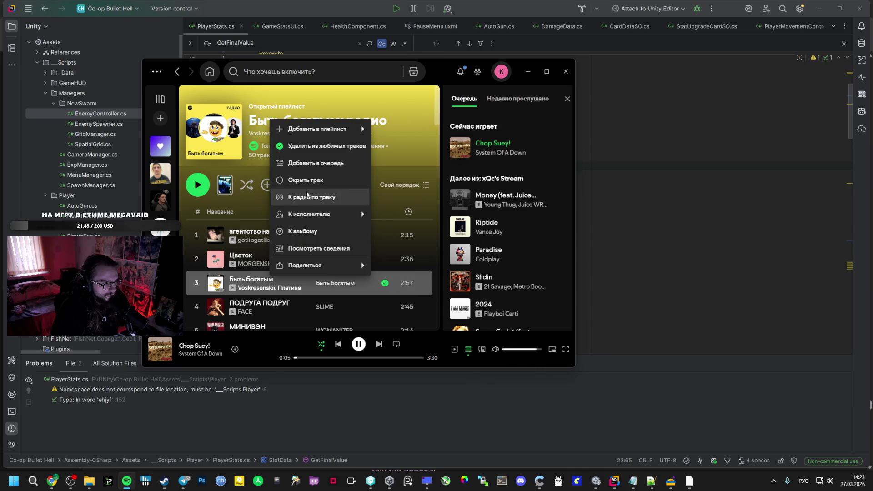
pyautogui.click(315, 164)
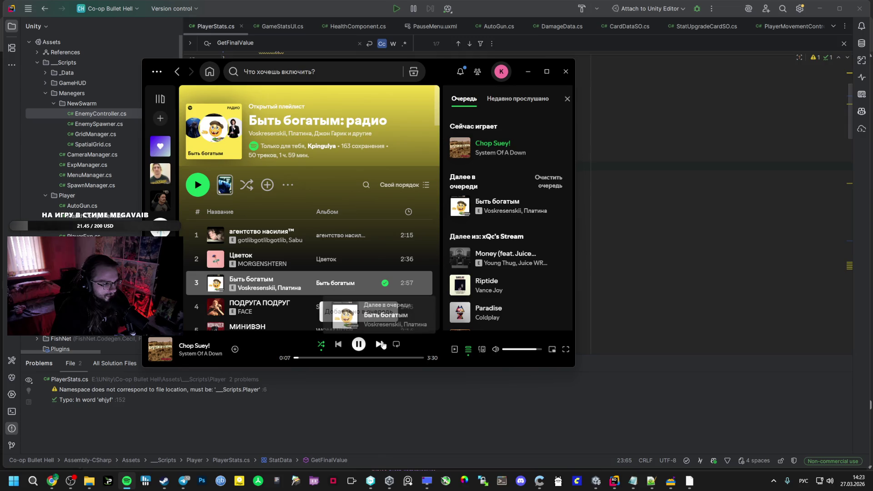
pyautogui.click(378, 345)
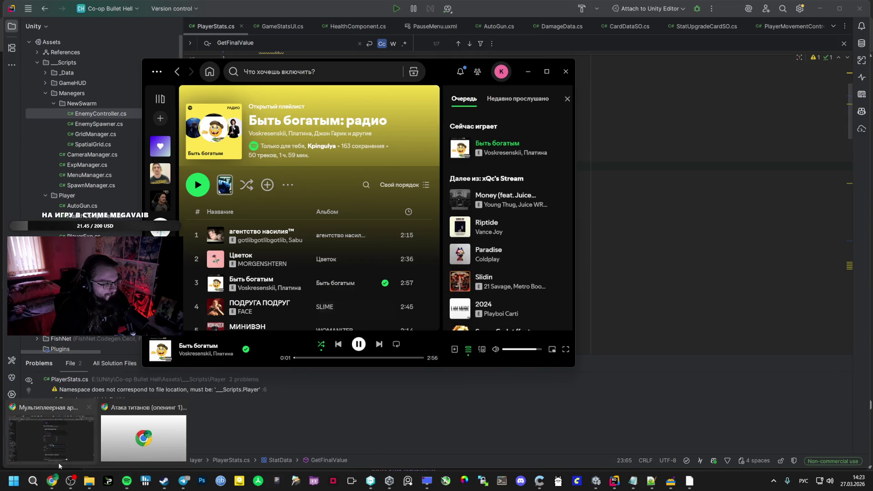
pyautogui.click(52, 480)
pyautogui.scroll(-1, 394, 344)
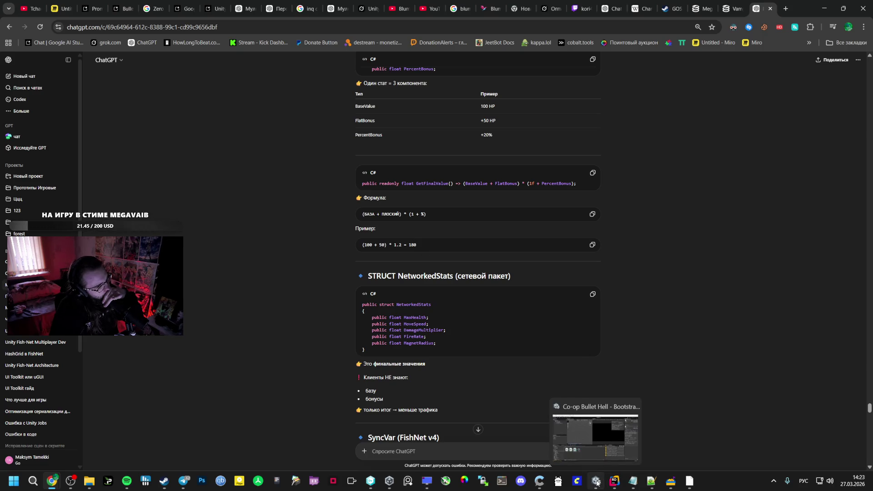
pyautogui.click(615, 481)
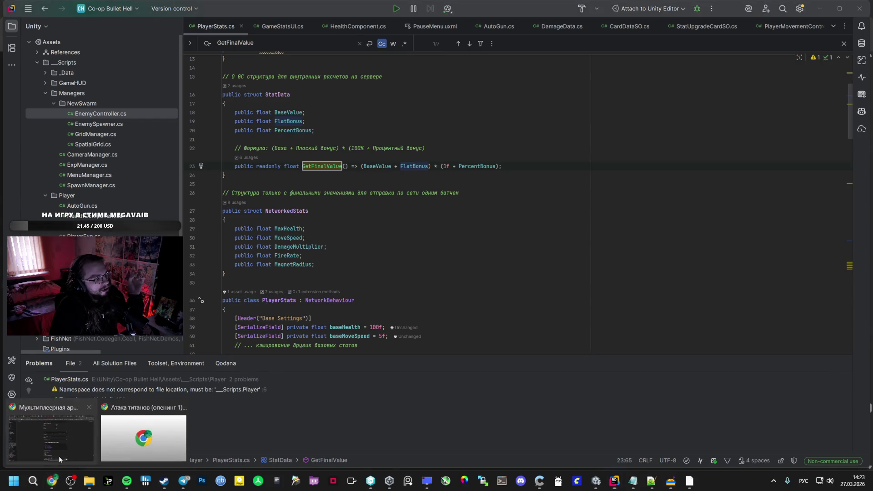
pyautogui.click(52, 482)
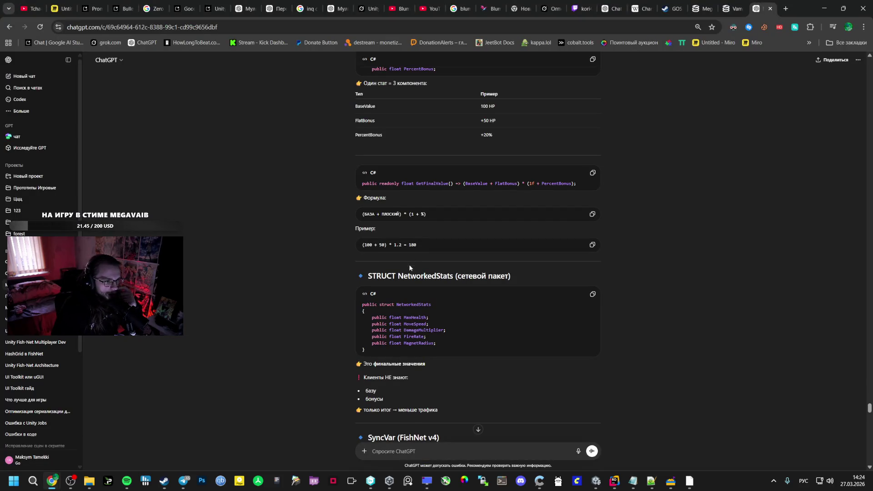
pyautogui.scroll(-1, 409, 264)
pyautogui.doubleClick(412, 219)
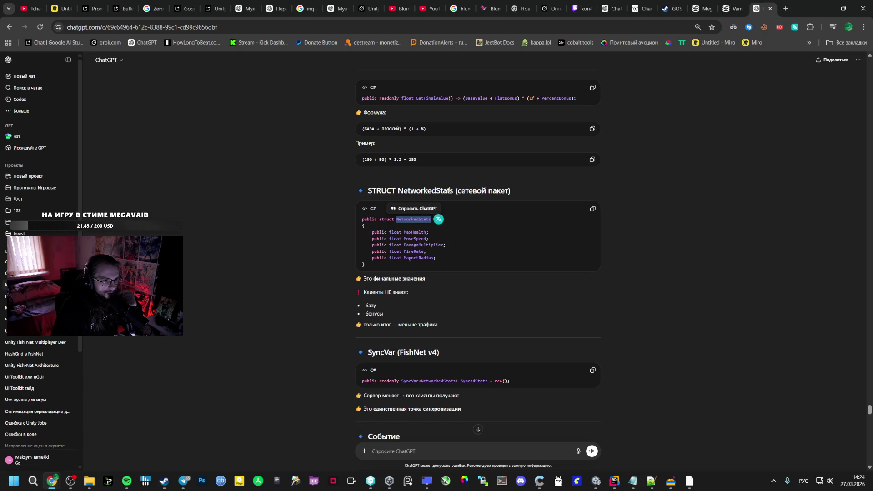
pyautogui.doubleClick(425, 190)
pyautogui.click(614, 480)
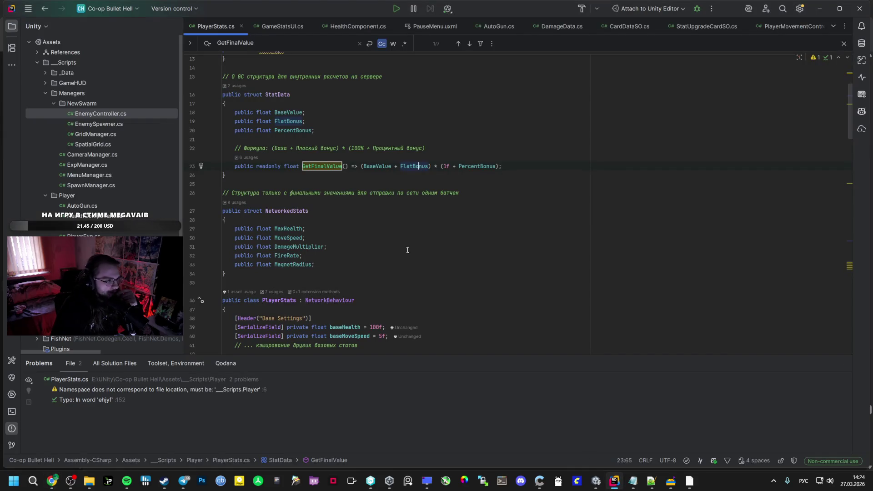
pyautogui.click(297, 211)
pyautogui.scroll(3, 297, 211)
pyautogui.scroll(-4, 312, 267)
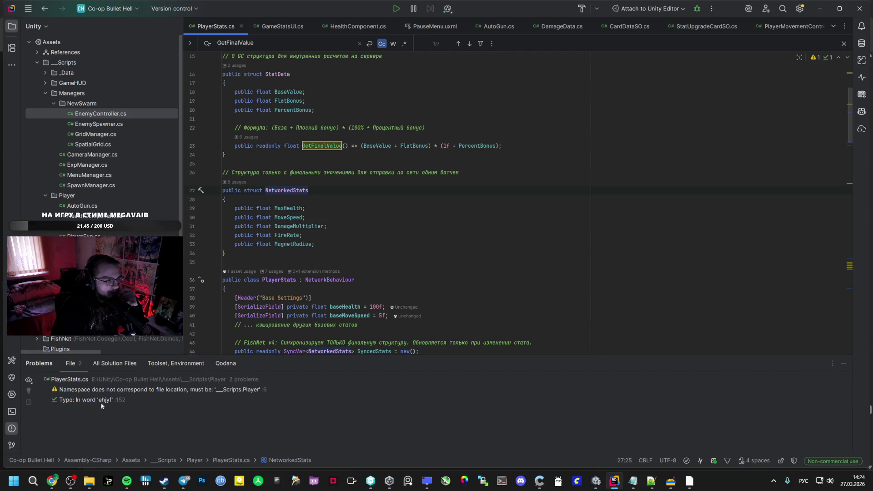
pyautogui.click(52, 481)
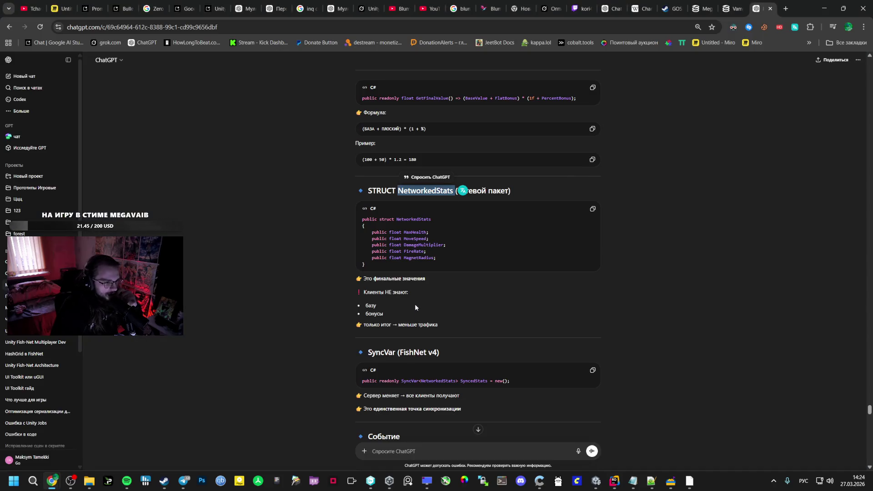
pyautogui.scroll(-1, 415, 304)
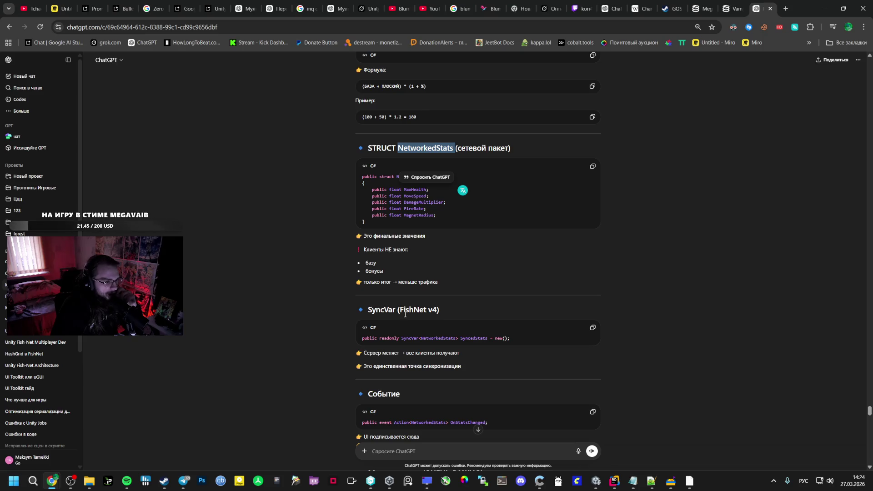
pyautogui.doubleClick(437, 338)
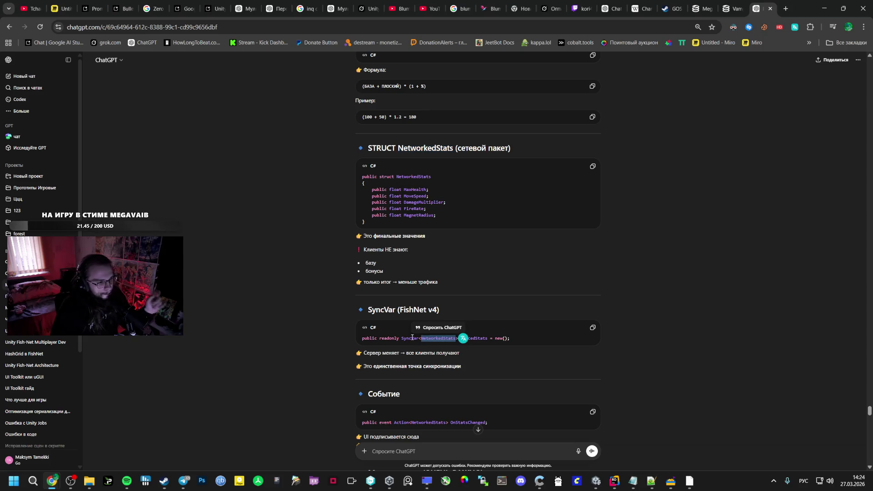
pyautogui.hotkey('alt', 'Tab')
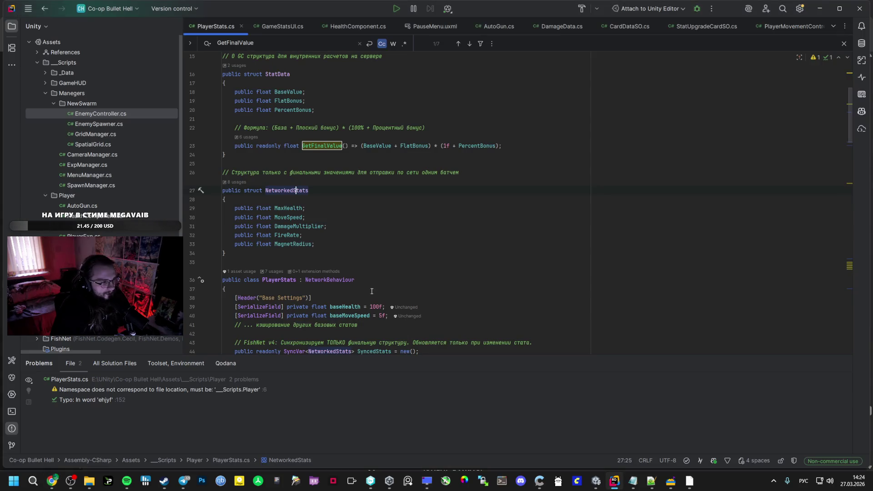
pyautogui.scroll(-1, 339, 309)
pyautogui.click(293, 277)
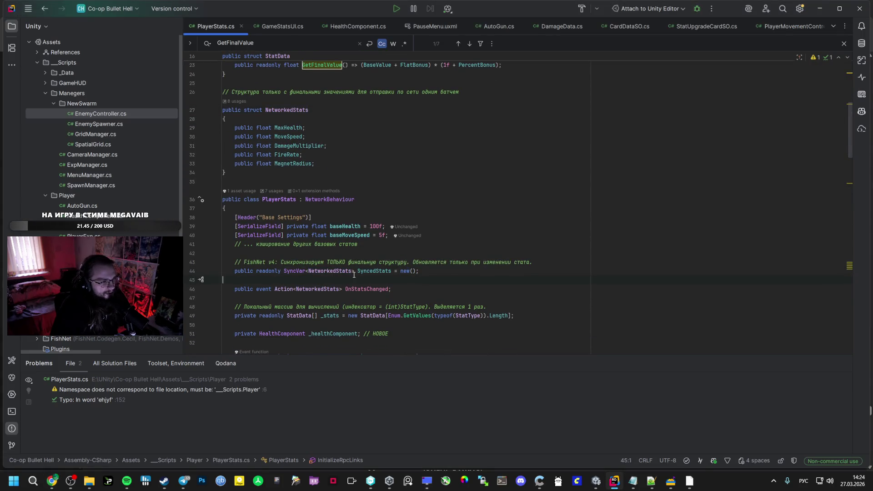
pyautogui.hotkey('alt', 'Tab')
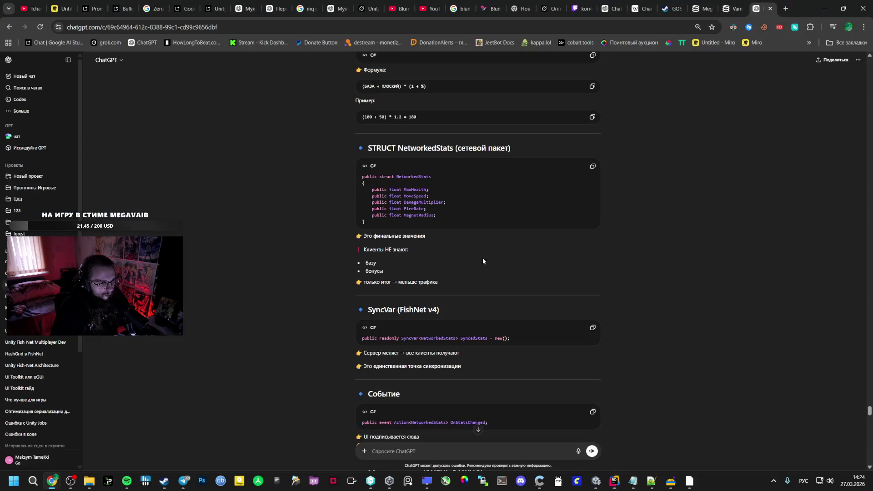
pyautogui.scroll(-2, 488, 259)
pyautogui.scroll(-1, 423, 250)
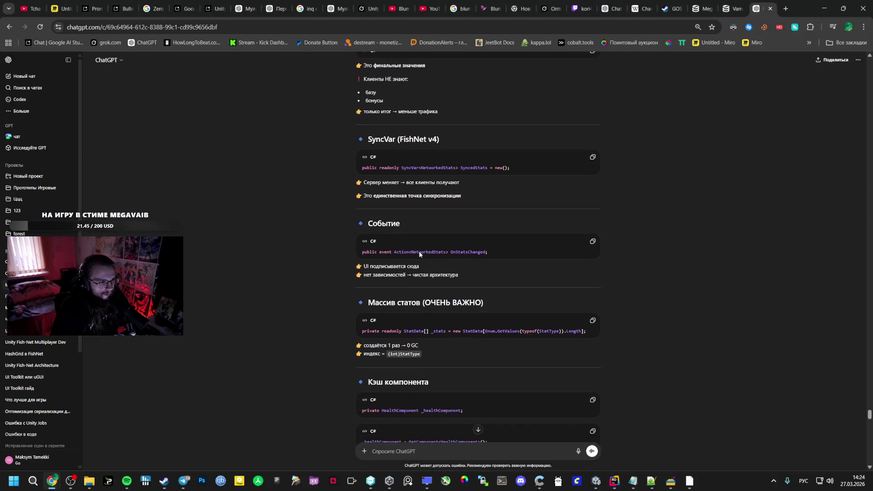
# Step: Glance at Rider, then read ChatGPT's NetworkedStats event example and the stats array section with its 0 GC note
pyautogui.hotkey('alt', 'Tab')
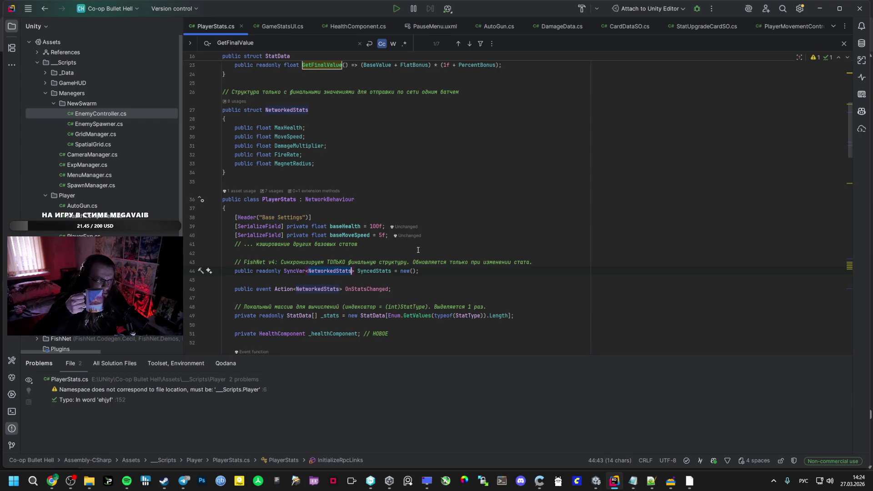
pyautogui.hotkey('alt', 'Tab')
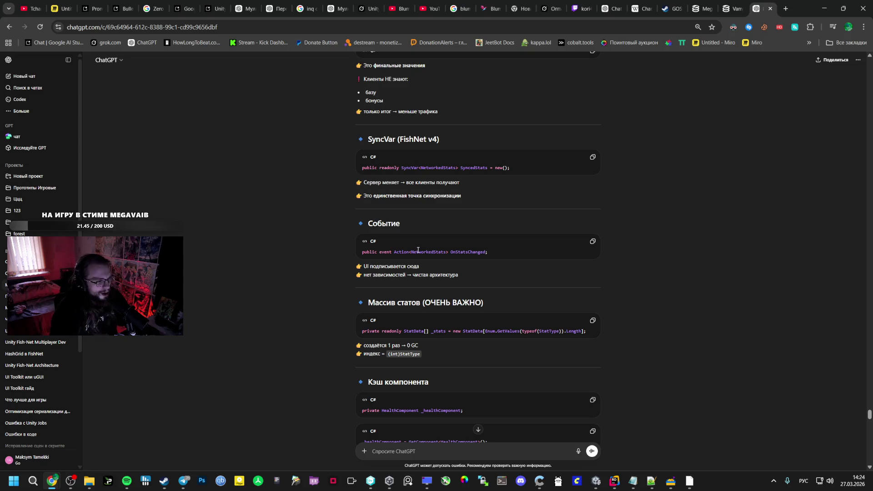
pyautogui.doubleClick(414, 253)
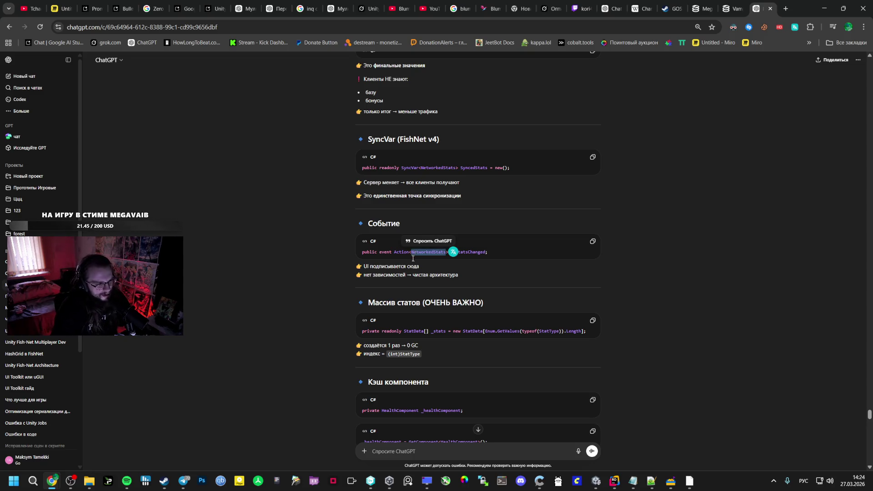
pyautogui.click(393, 286)
pyautogui.moveTo(369, 303); pyautogui.dragTo(423, 302)
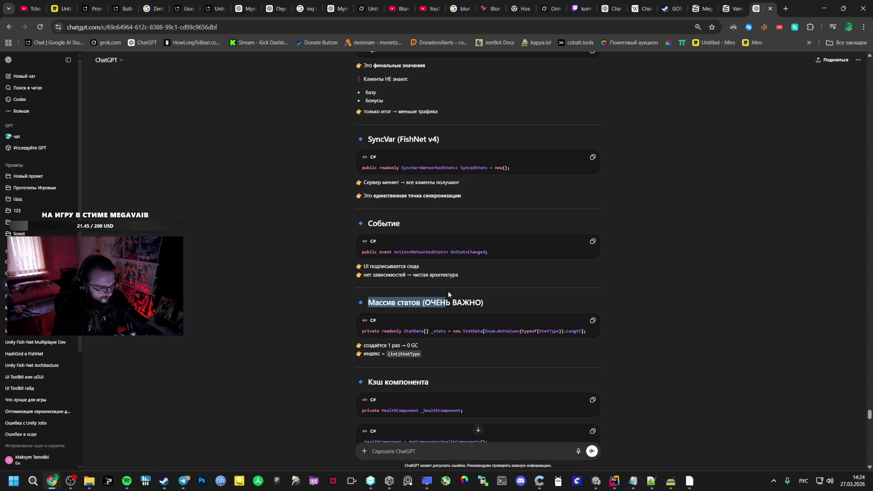
pyautogui.click(406, 332)
pyautogui.moveTo(362, 330); pyautogui.dragTo(420, 332)
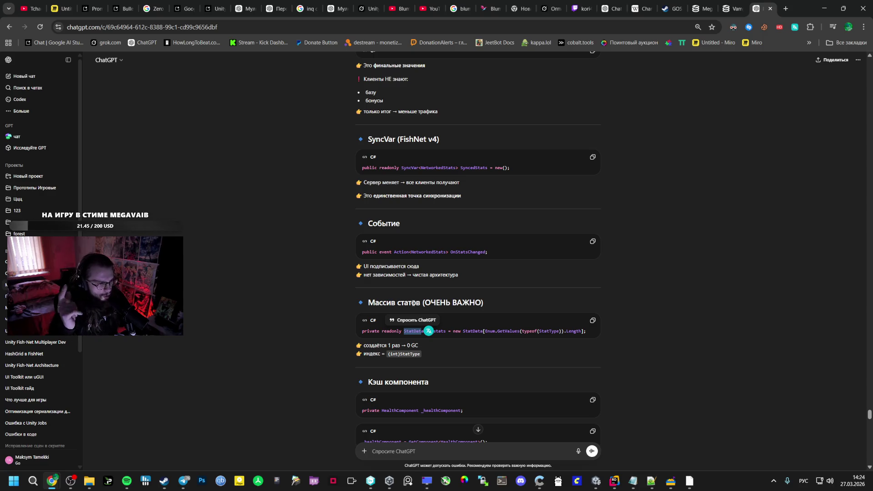
pyautogui.click(391, 346)
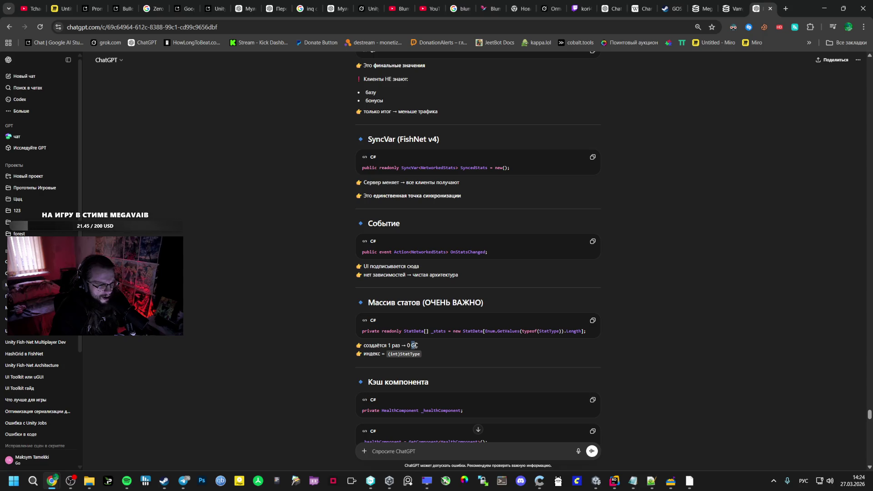
pyautogui.moveTo(408, 345); pyautogui.dragTo(436, 437)
pyautogui.click(396, 354)
pyautogui.scroll(-1, 437, 341)
# Step: Read the HealthComponent field, GetComponent call, OnStartServer and InitializeBaseStats lines, checking Rider briefly
pyautogui.moveTo(463, 324); pyautogui.dragTo(359, 330)
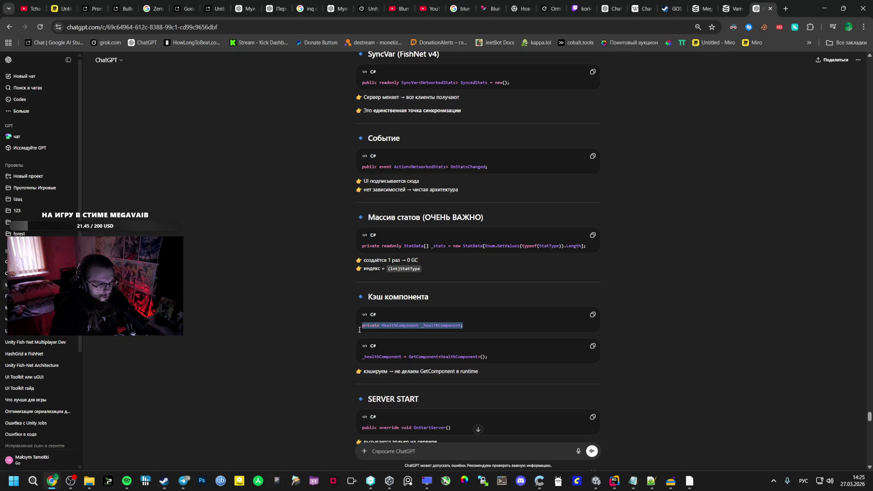
pyautogui.moveTo(408, 356); pyautogui.dragTo(482, 357)
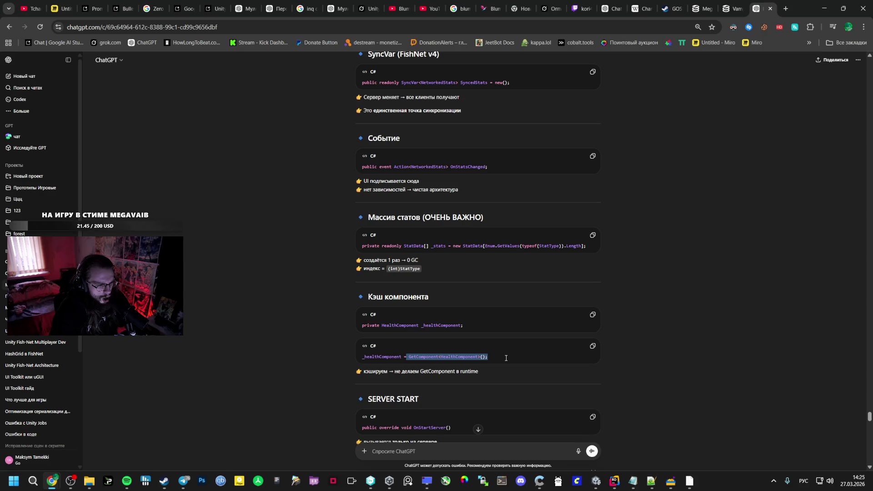
pyautogui.click(489, 359)
pyautogui.scroll(-2, 445, 360)
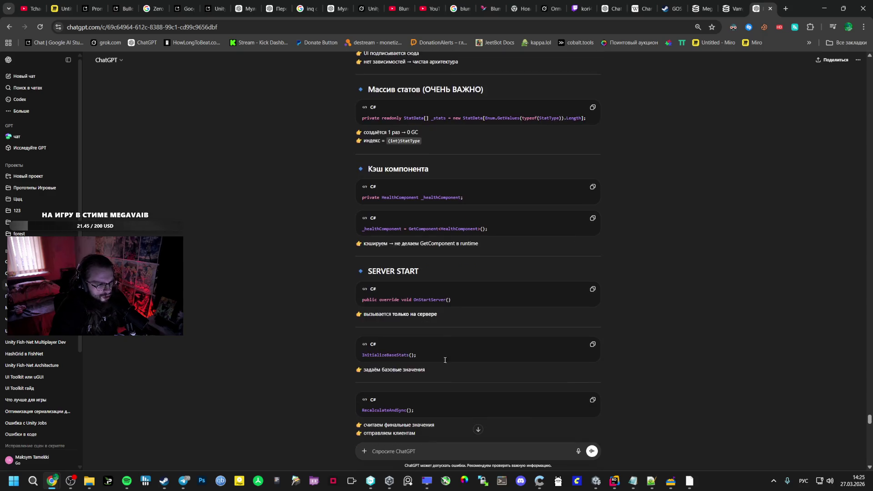
pyautogui.click(425, 327)
pyautogui.scroll(-1, 425, 326)
pyautogui.moveTo(362, 312); pyautogui.dragTo(410, 313)
pyautogui.click(377, 369)
pyautogui.scroll(-3, 376, 368)
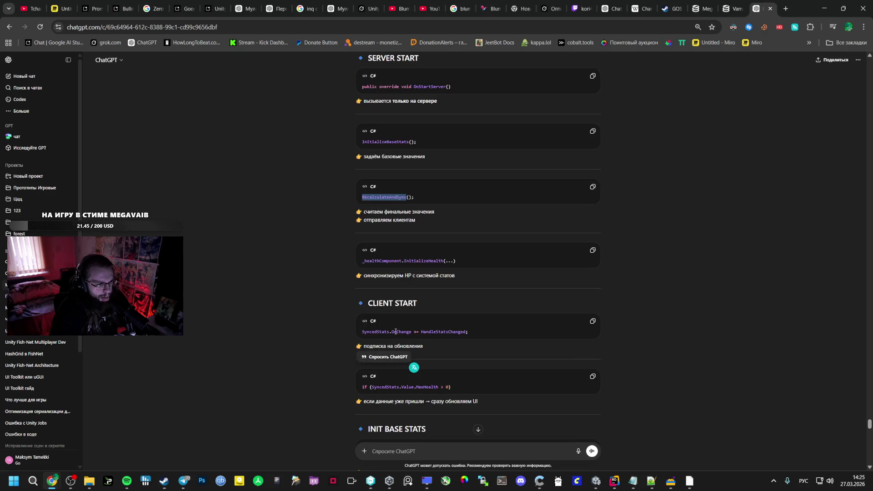
pyautogui.moveTo(361, 260); pyautogui.dragTo(400, 261)
pyautogui.click(437, 260)
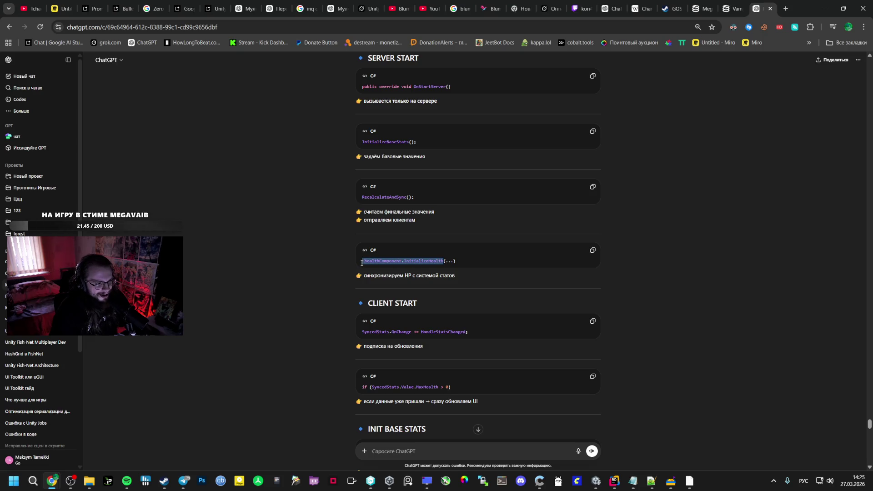
pyautogui.hotkey('alt', 'Tab')
pyautogui.hotkey('alt', 'Tab')
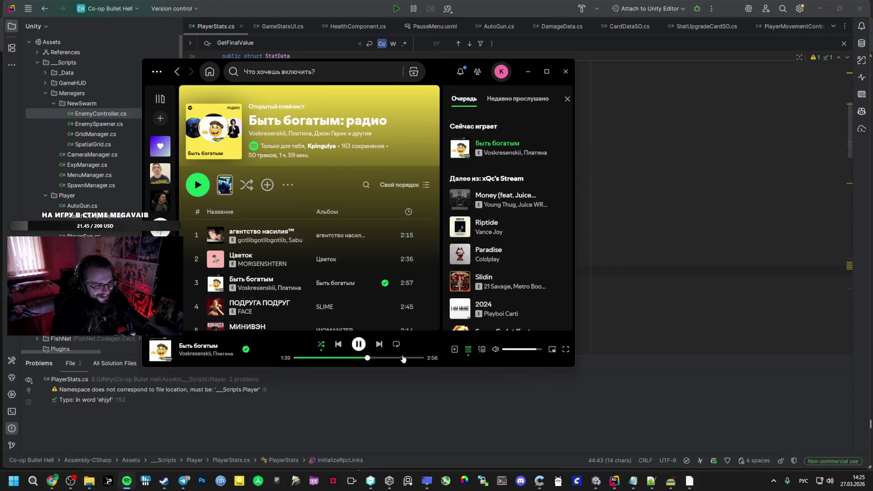
pyautogui.hotkey('alt', 'Tab')
pyautogui.hotkey('alt', 'Tab')
pyautogui.press('Tab')
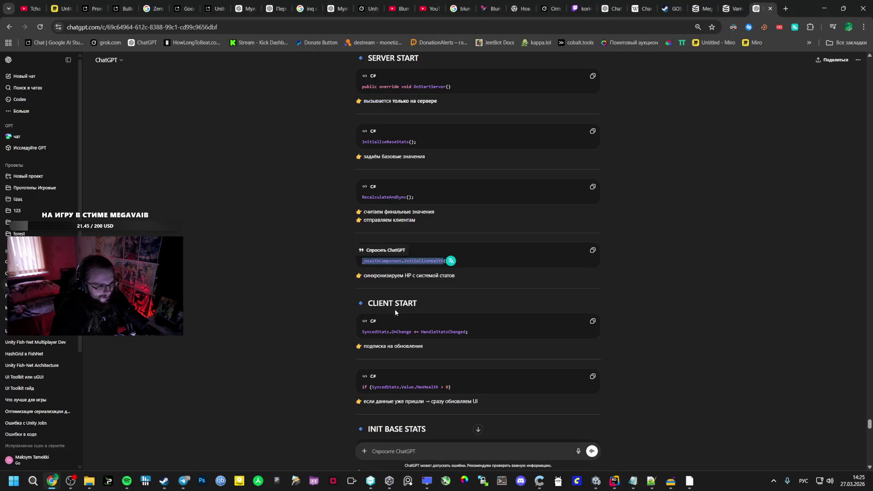
# Step: Read the client-start notes on HP synchronisation, update subscription and already-arrived data, then switch back toward Rider
pyautogui.moveTo(455, 275); pyautogui.dragTo(363, 274)
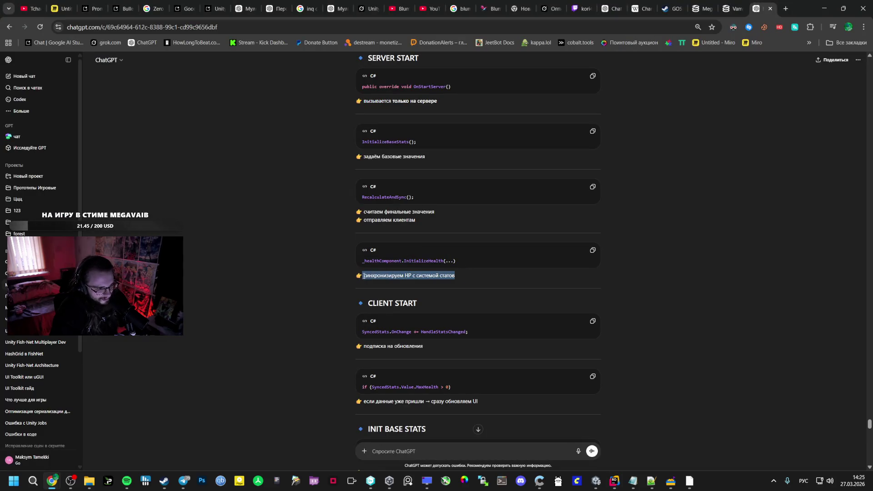
pyautogui.scroll(-1, 443, 308)
pyautogui.click(443, 308)
pyautogui.moveTo(444, 303); pyautogui.dragTo(355, 303)
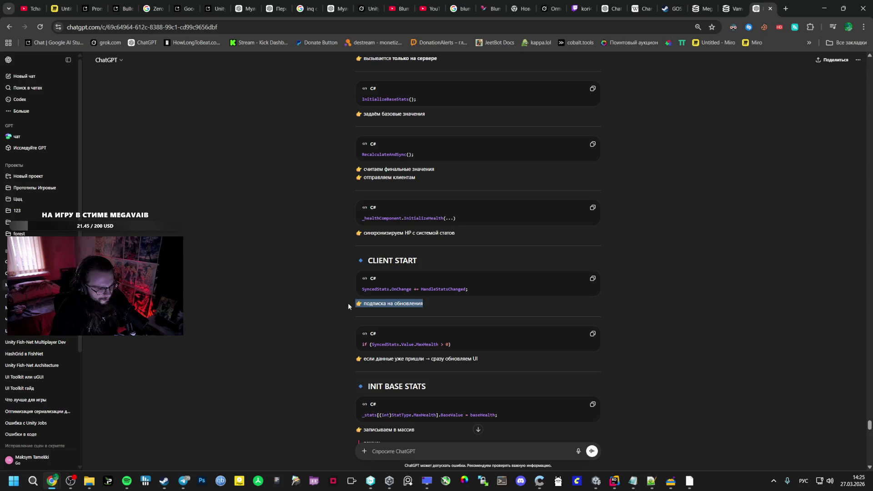
pyautogui.click(376, 323)
pyautogui.moveTo(479, 359)
pyautogui.mouseDown()
pyautogui.moveTo(358, 358)
pyautogui.moveTo(401, 360)
pyautogui.mouseUp()
pyautogui.click(381, 364)
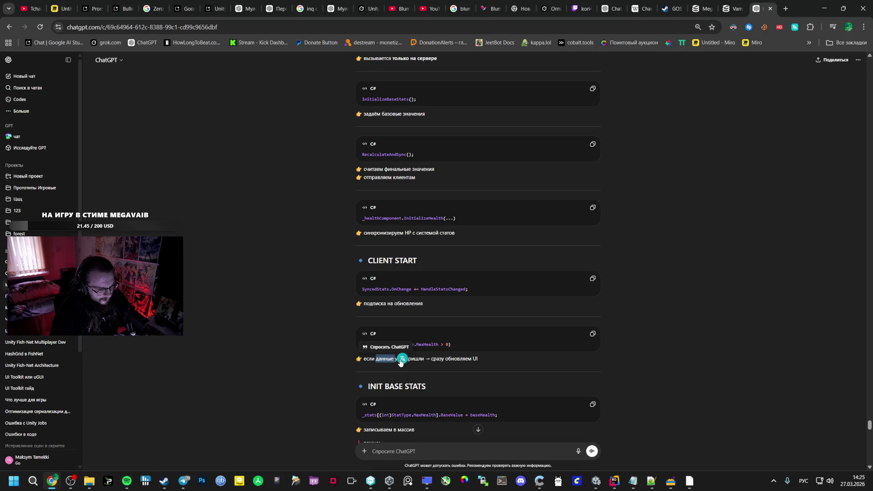
pyautogui.click(459, 359)
pyautogui.scroll(-2, 442, 367)
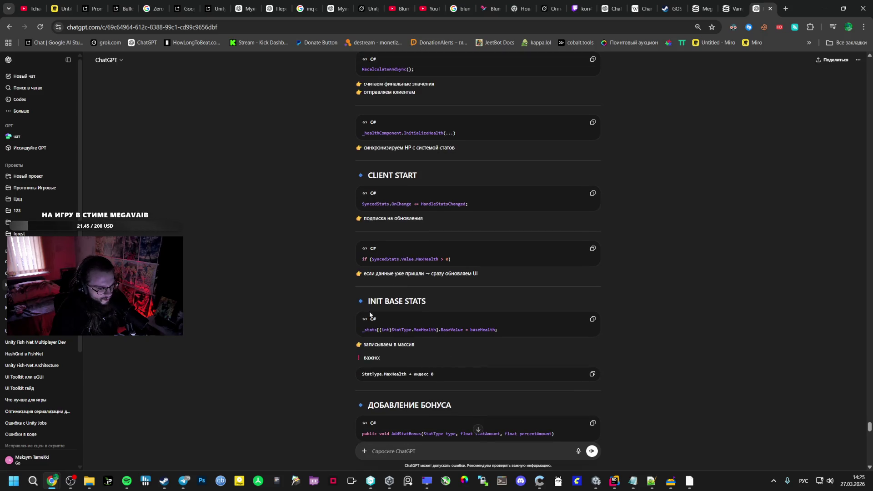
pyautogui.scroll(-2, 370, 315)
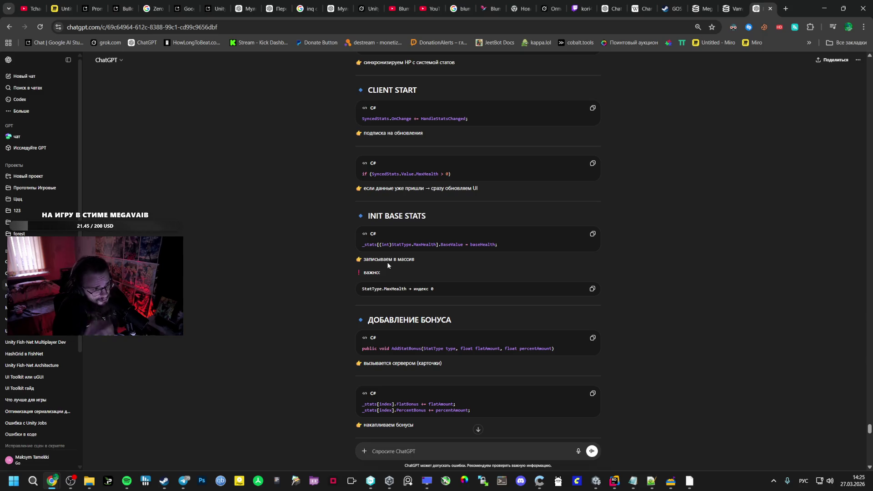
pyautogui.hotkey('alt', 'Tab')
pyautogui.hotkey('alt', 'Tab')
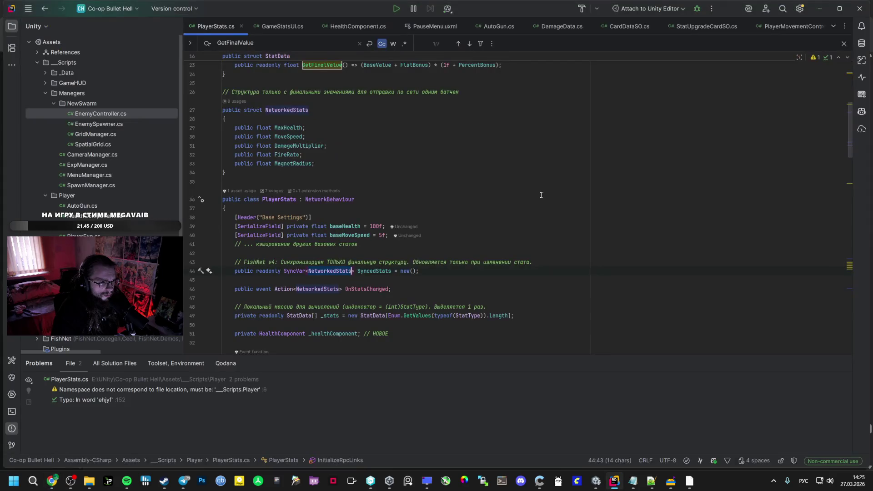
pyautogui.hotkey('alt', 'Tab')
pyautogui.hotkey('alt', 'Tab')
# Step: Skip to the next song in the music player and come back to PlayerStats.cs in Rider
pyautogui.hotkey('alt', 'Tab')
pyautogui.hotkey('alt', 'Tab')
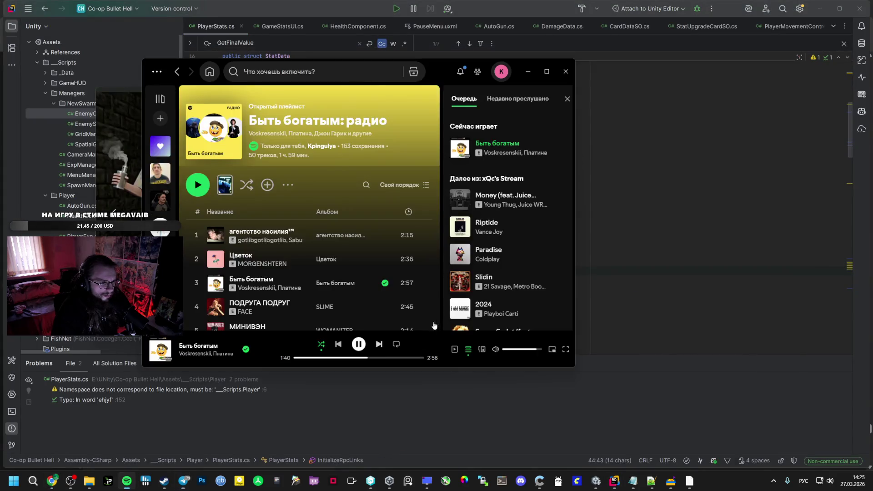
pyautogui.click(379, 344)
pyautogui.hotkey('alt', 'Tab')
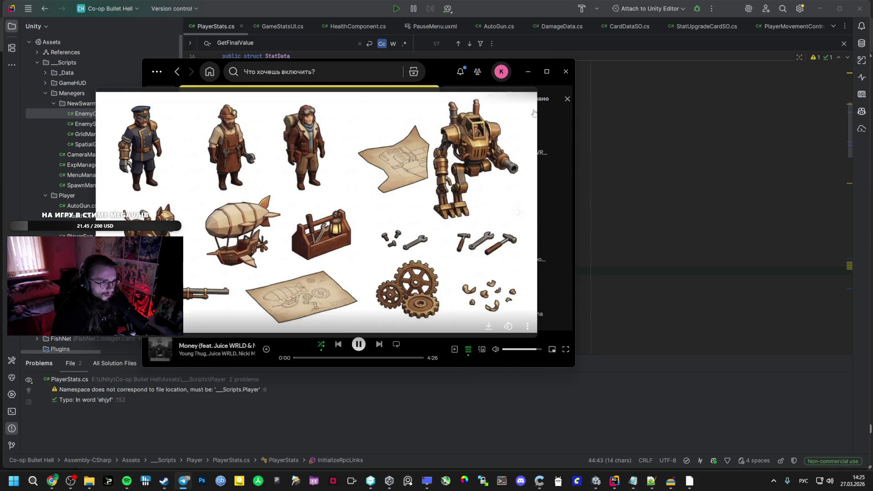
pyautogui.hotkey('alt', 'Tab')
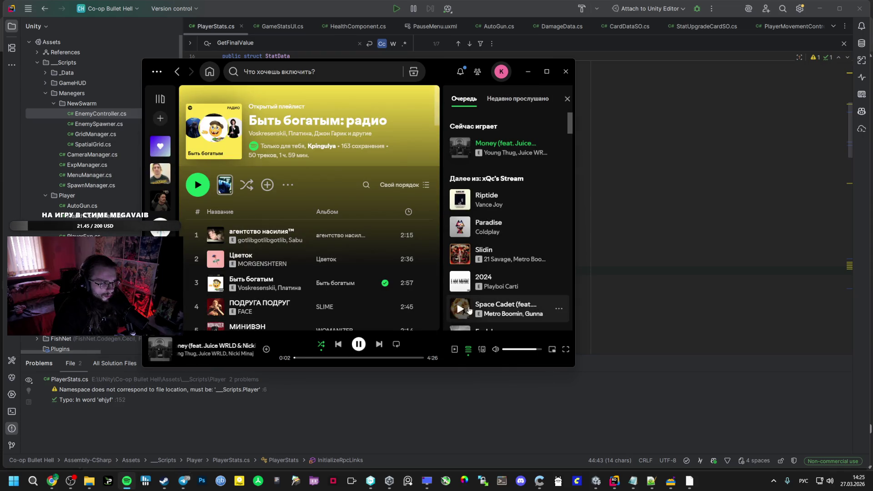
pyautogui.hotkey('alt', 'Tab')
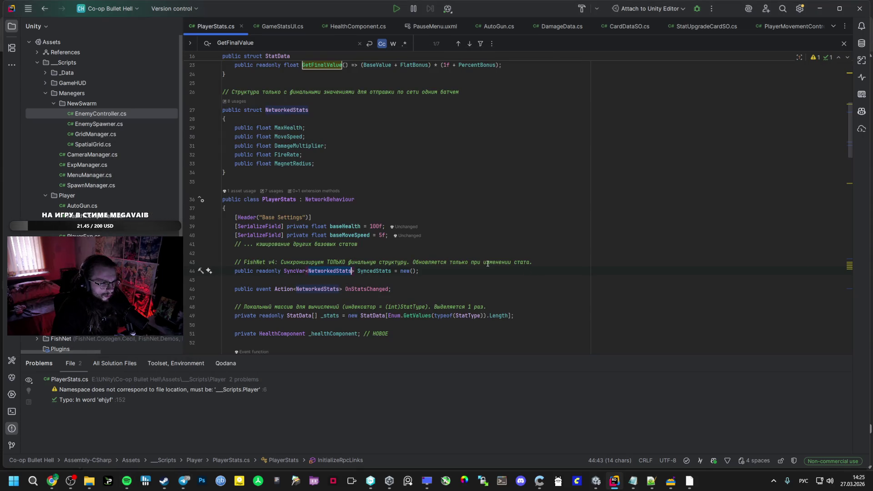
pyautogui.scroll(-5, 380, 273)
pyautogui.scroll(-5, 380, 307)
pyautogui.scroll(-3, 381, 320)
# Step: Search PlayerStats.cs for baseHealth, checking InitializeBaseStats and the base stat lines, then return to ChatGPT
pyautogui.doubleClick(398, 287)
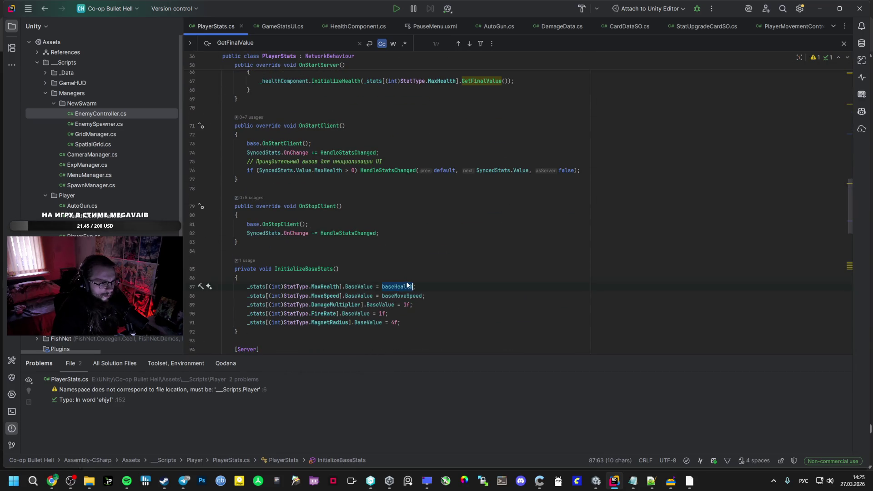
pyautogui.hotkey('ctrl', 'f')
pyautogui.click(455, 43)
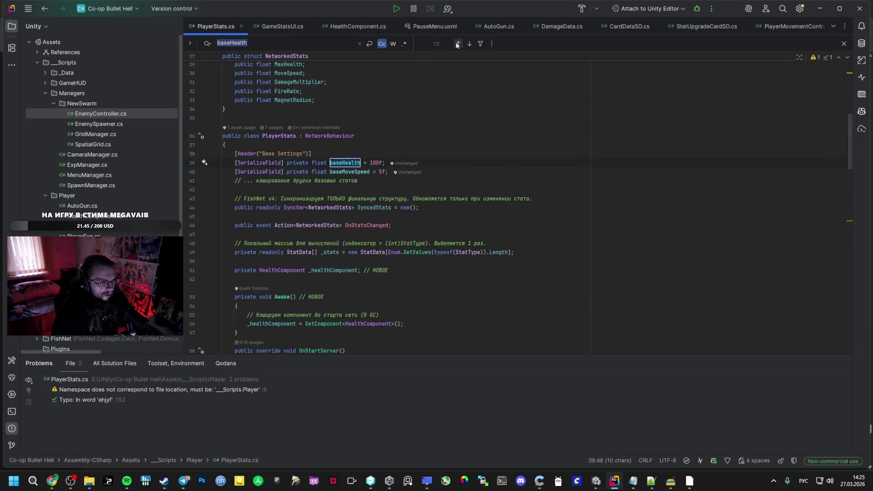
pyautogui.click(469, 43)
pyautogui.doubleClick(403, 171)
pyautogui.doubleClick(389, 181)
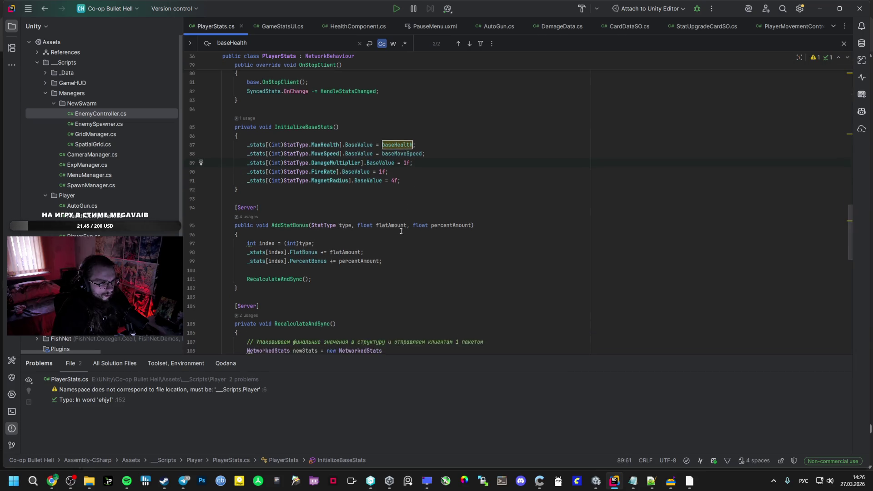
pyautogui.scroll(-1, 416, 209)
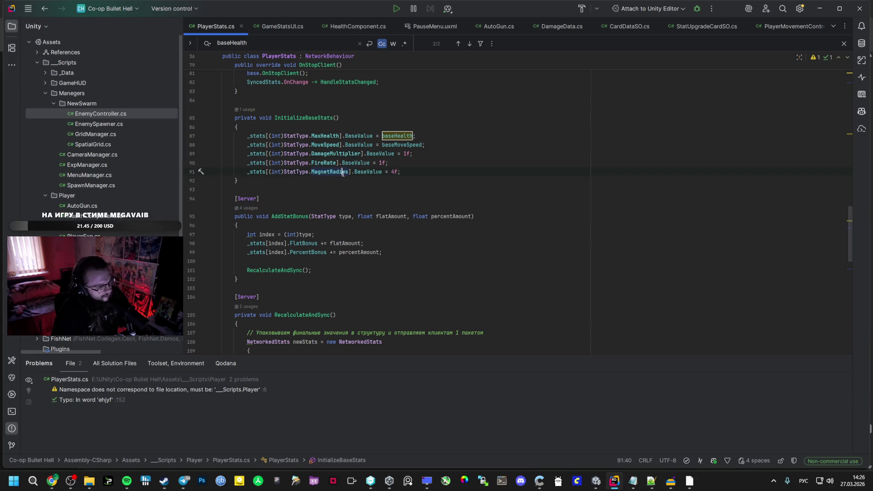
pyautogui.scroll(-1, 340, 172)
pyautogui.hotkey('ctrl', 'Left')
pyautogui.hotkey('ctrl', 'Left')
pyautogui.hotkey('alt', 'Tab')
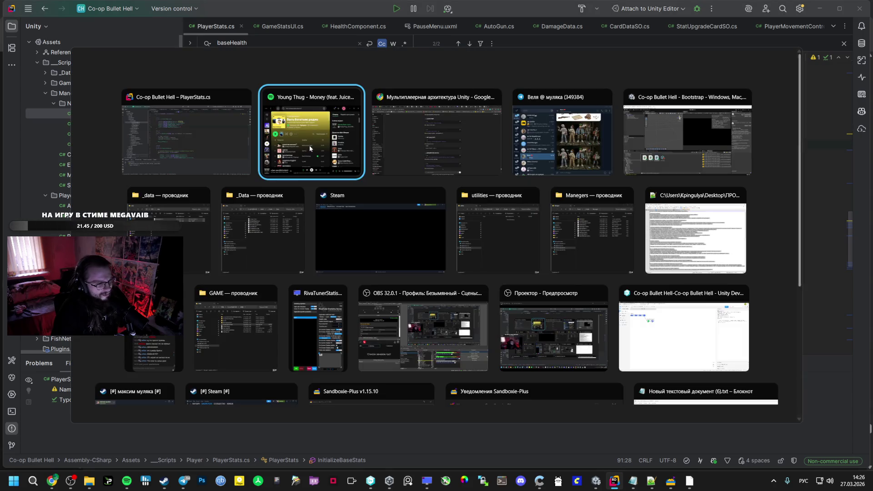
pyautogui.scroll(-2, 403, 268)
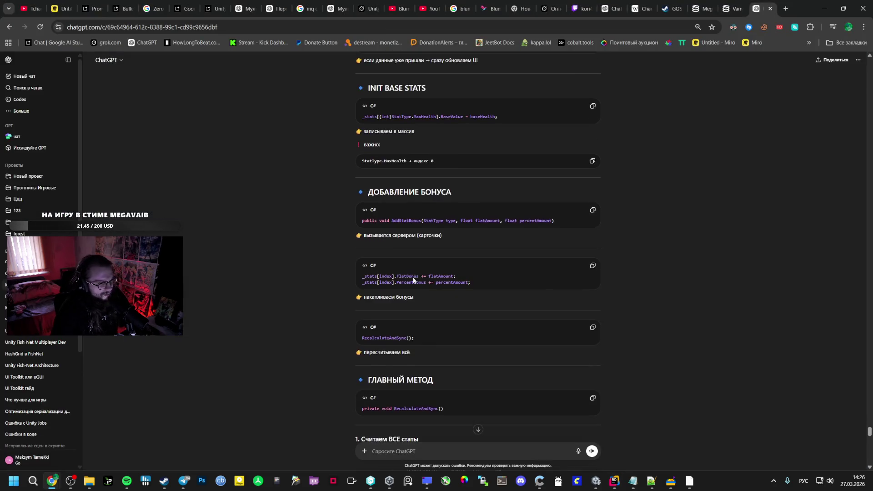
# Step: Look up AddStatBonus across the solution, previewing its MaxHealth and MoveSpeed calls
pyautogui.click(398, 243)
pyautogui.doubleClick(397, 221)
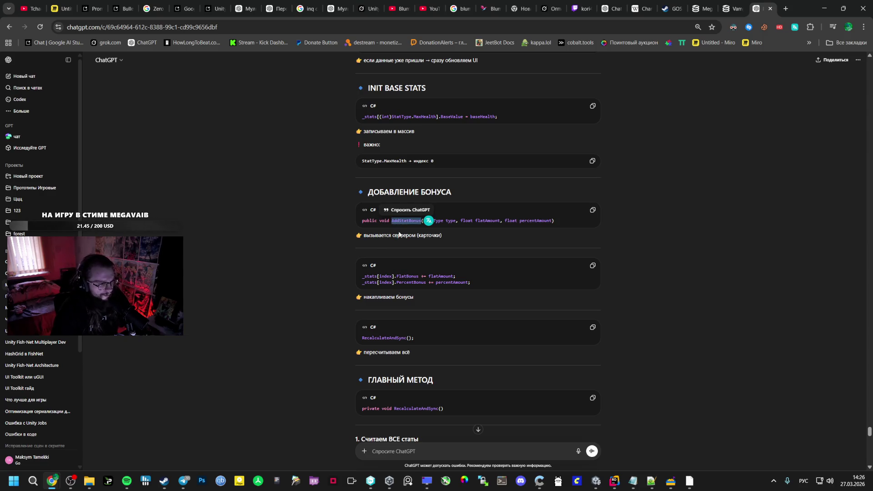
pyautogui.hotkey('alt', 'Tab')
pyautogui.click(301, 190)
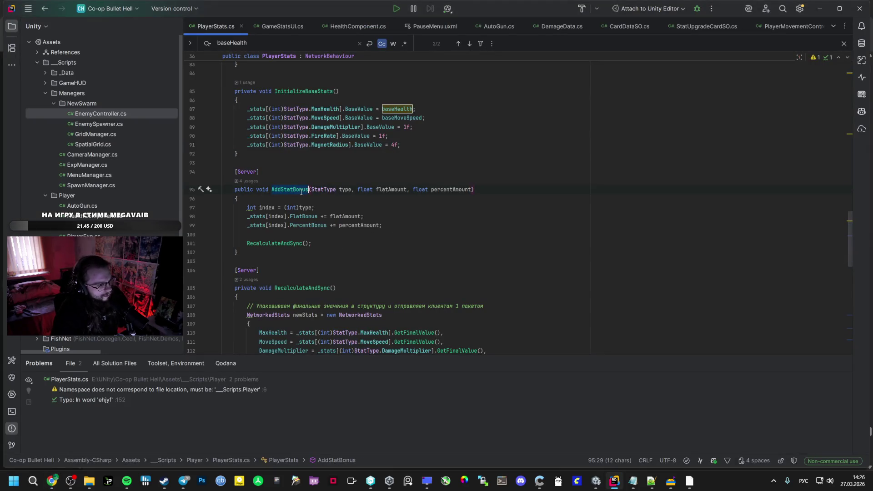
pyautogui.hotkey('ctrl', 'shift', 'f')
pyautogui.click(588, 172)
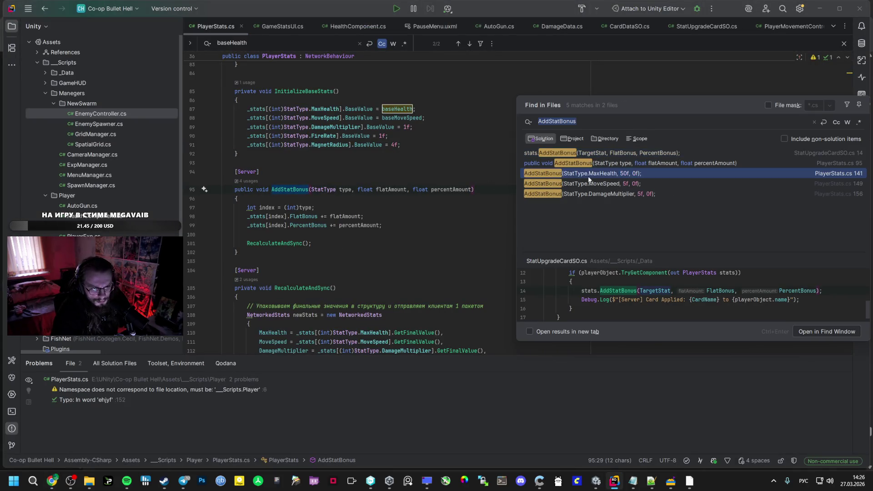
pyautogui.click(580, 183)
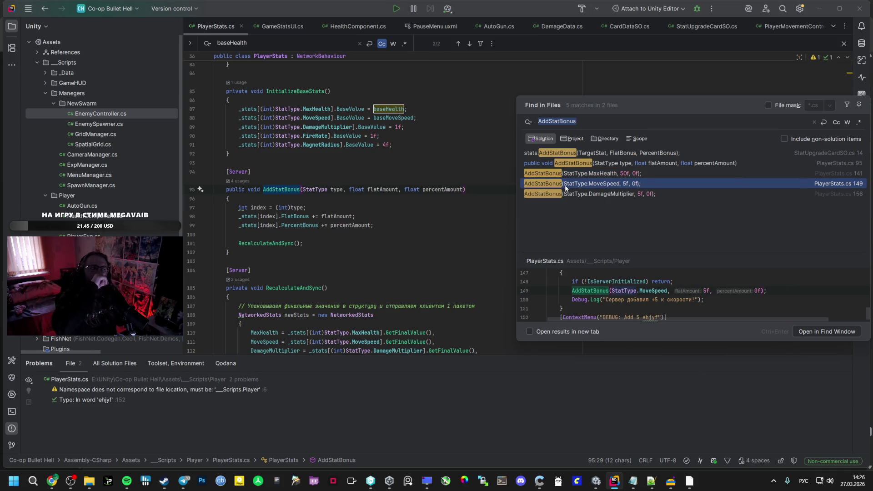
# Step: Compare ChatGPT's bonus-accumulation note against the AddStatBonus code by switching between them
pyautogui.hotkey('alt', 'Tab')
pyautogui.scroll(-1, 565, 184)
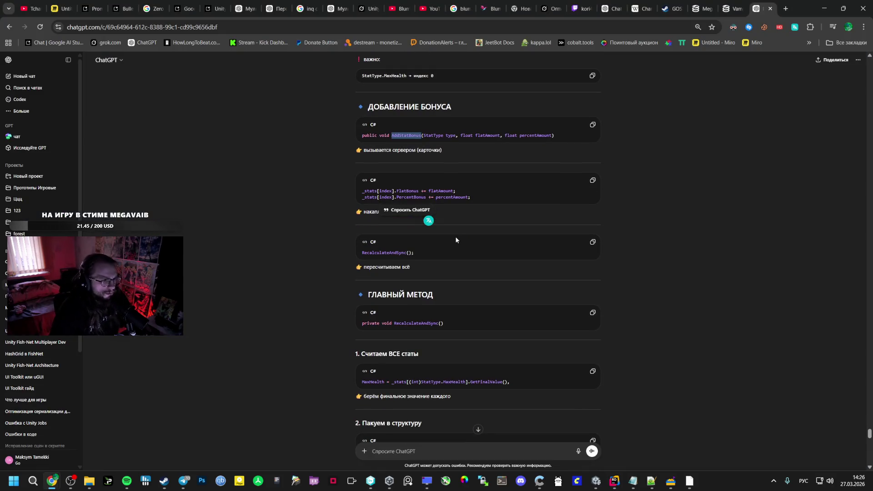
pyautogui.click(382, 211)
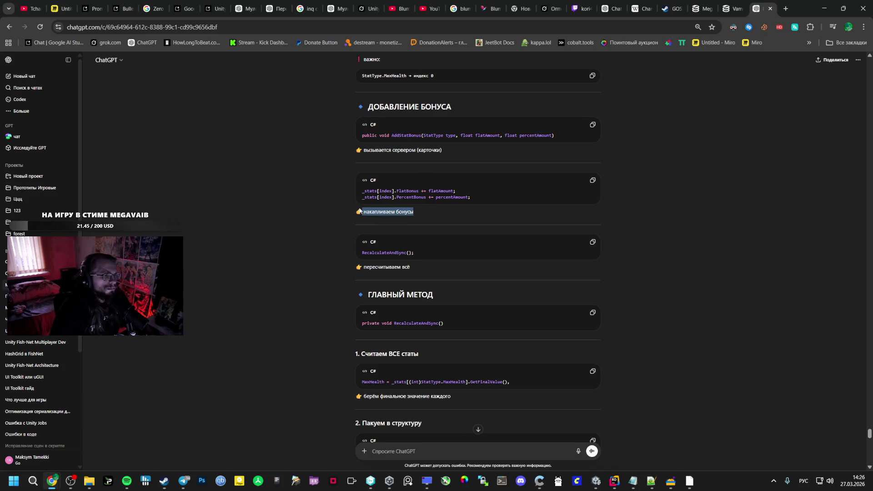
pyautogui.click(452, 198)
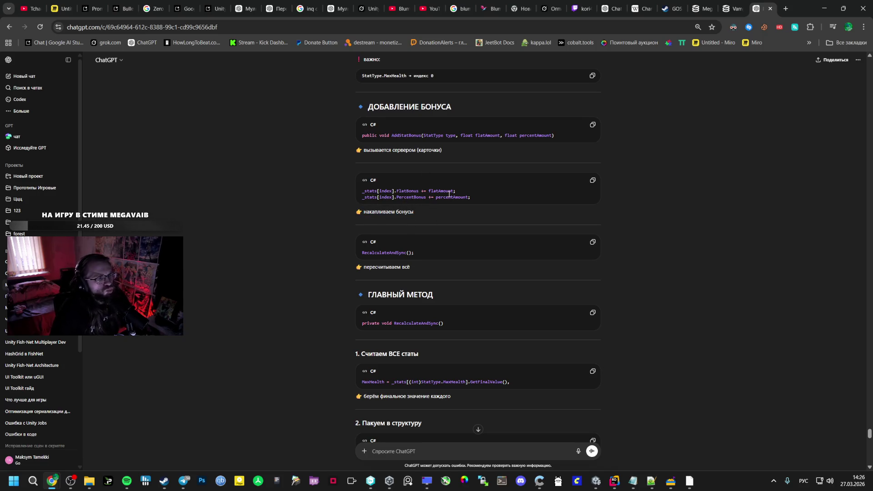
pyautogui.hotkey('alt', 'Tab')
pyautogui.scroll(-3, 340, 142)
pyautogui.scroll(2, 340, 142)
pyautogui.hotkey('alt', 'Tab')
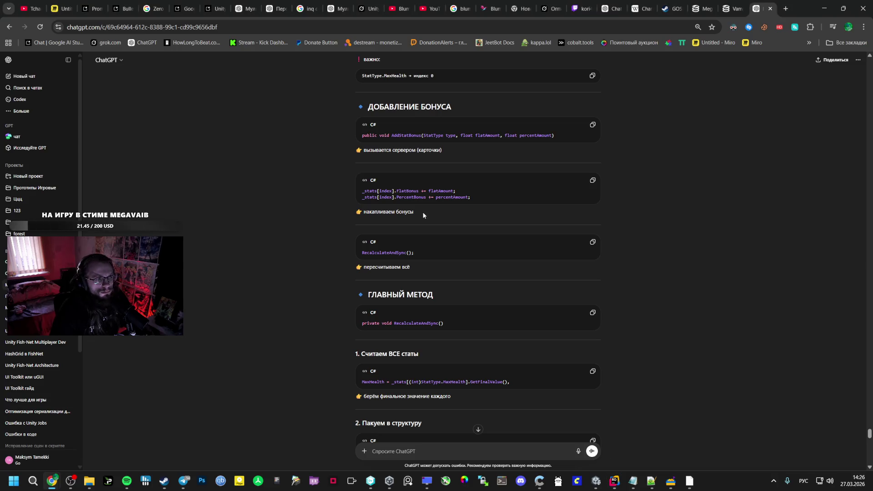
pyautogui.hotkey('alt', 'Tab')
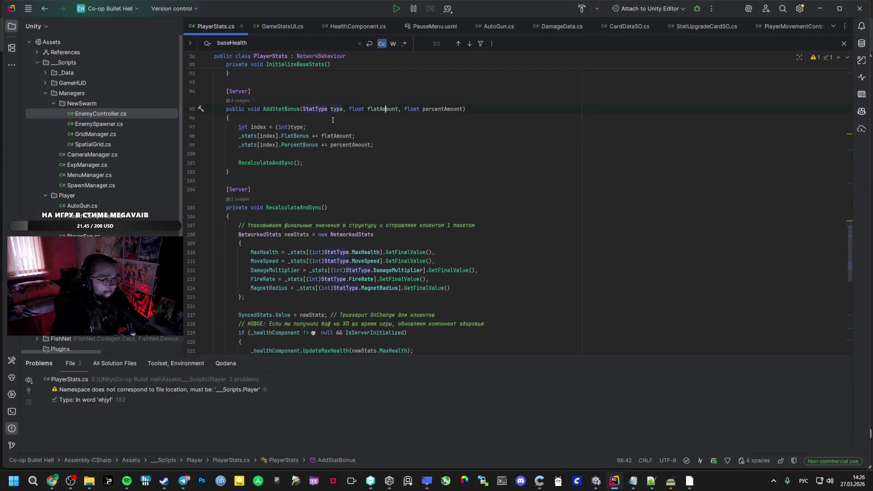
pyautogui.moveTo(300, 145)
pyautogui.scroll(-1, 323, 170)
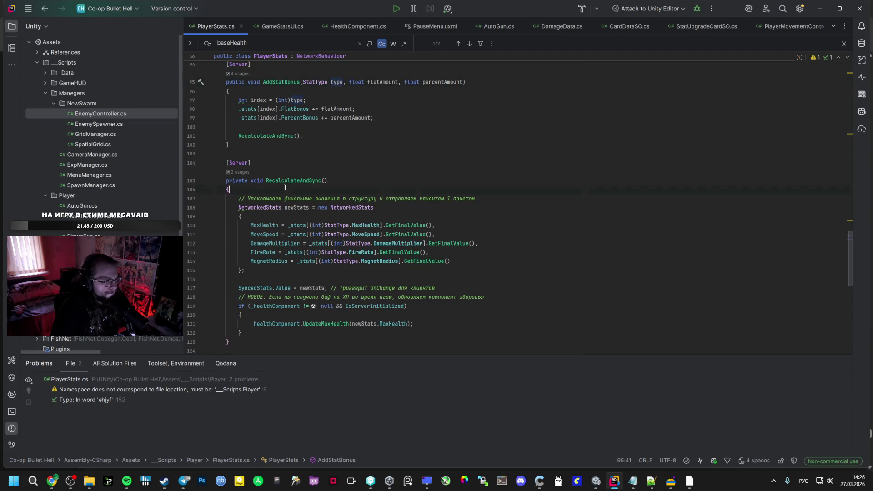
# Step: Compare ChatGPT's RecalculateAndSync breakdown with the MaxHealth assignment in the code
pyautogui.hotkey('alt', 'Tab')
pyautogui.scroll(-1, 366, 257)
pyautogui.doubleClick(419, 238)
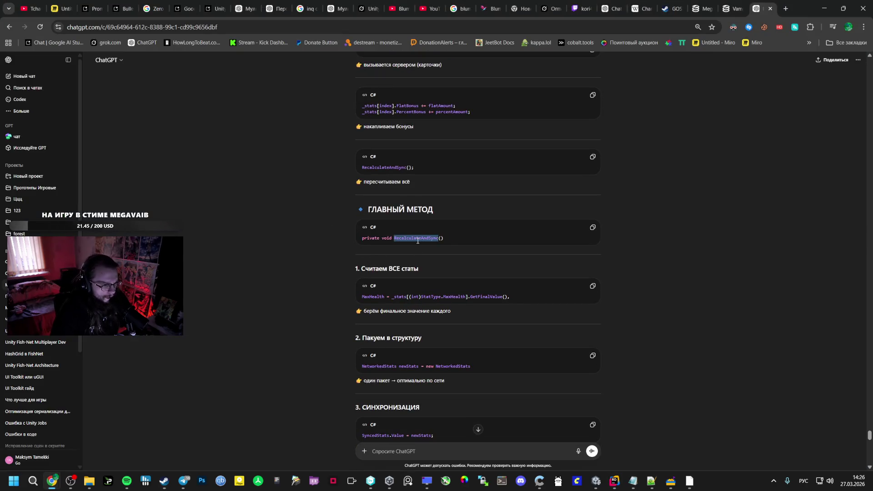
pyautogui.click(260, 225)
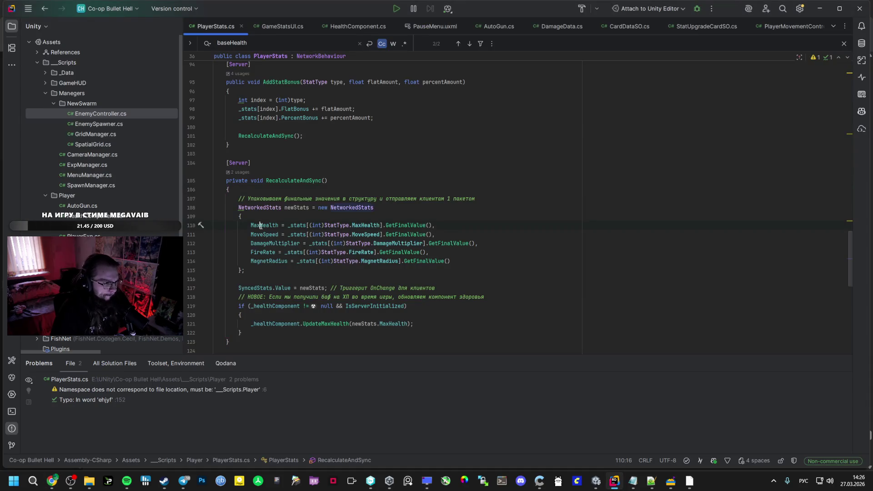
pyautogui.hotkey('alt', 'Tab')
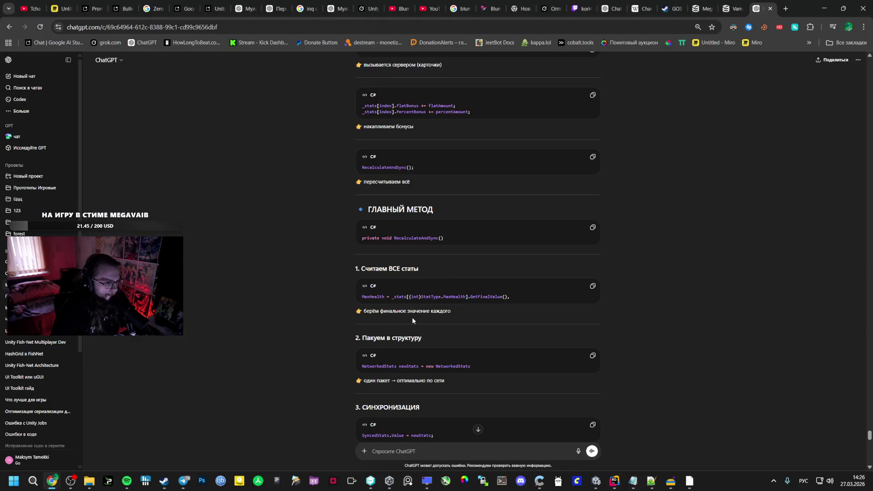
pyautogui.hotkey('alt', 'Tab')
# Step: Select SyncedStats in its assignment line and start a solution-wide search for it
pyautogui.moveTo(240, 287); pyautogui.dragTo(380, 287)
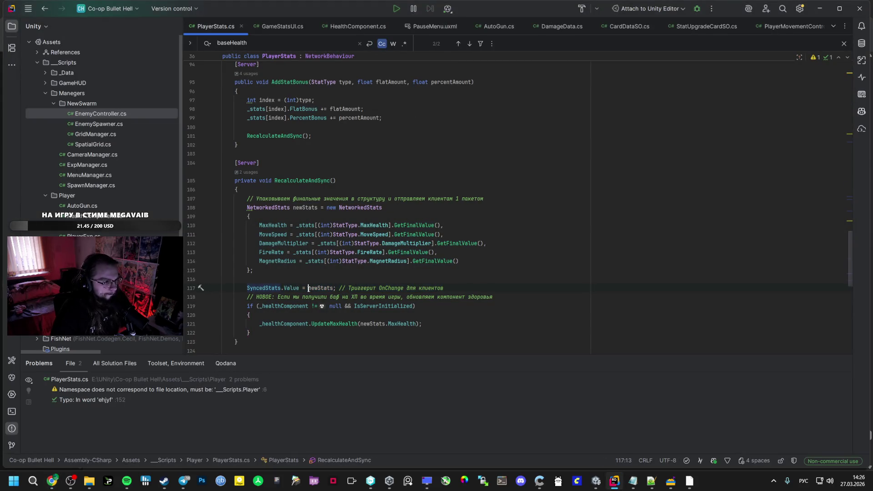
pyautogui.tripleClick(276, 287)
pyautogui.doubleClick(264, 288)
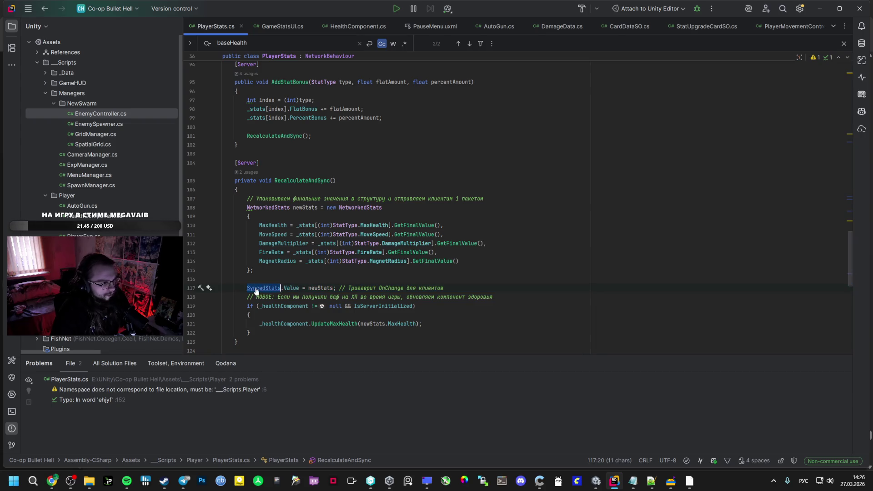
pyautogui.hotkey('ctrl', 'shift', 'f')
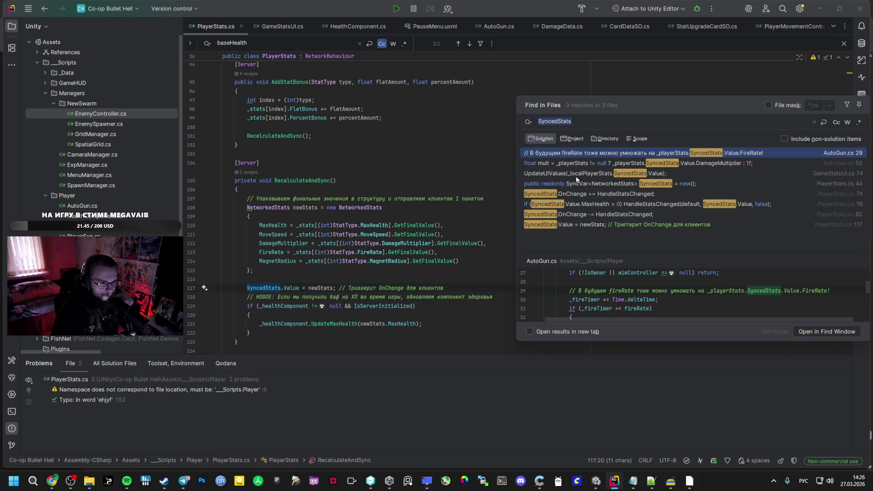
# Step: Step through the SyncedStats results, checking its declaration and the OnStatsChanged event in PlayerStats.cs
pyautogui.click(576, 174)
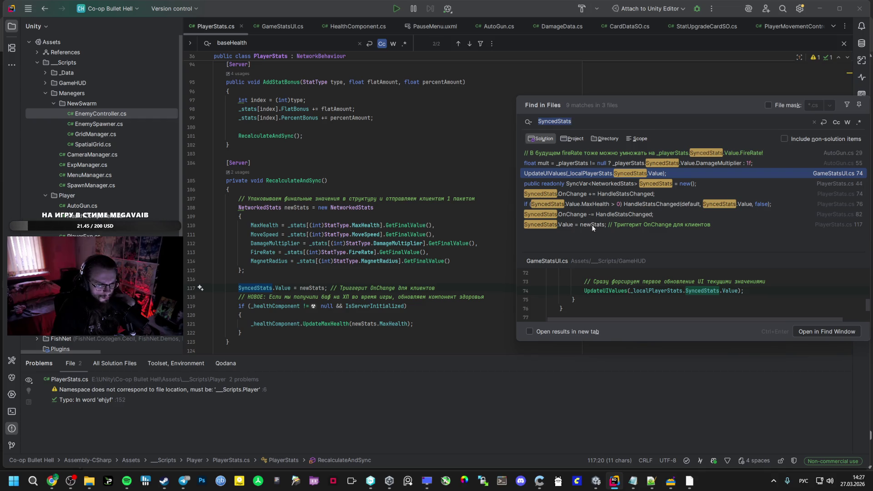
pyautogui.press('Down')
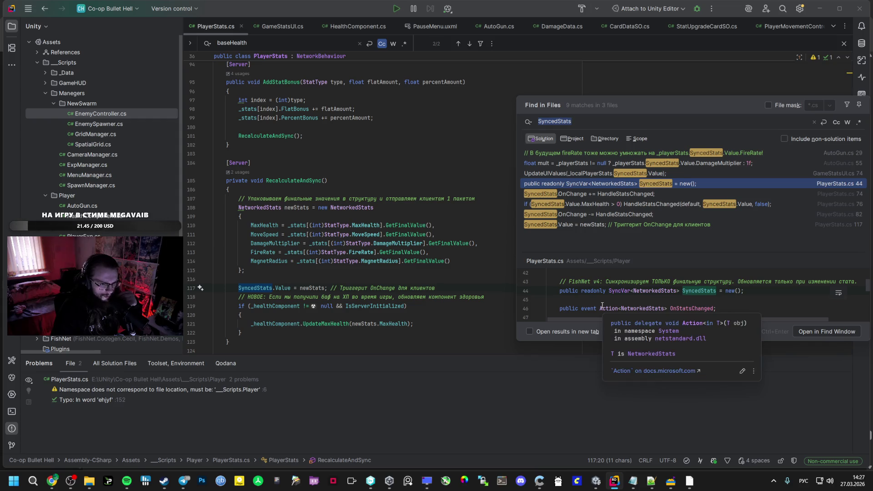
pyautogui.click(648, 308)
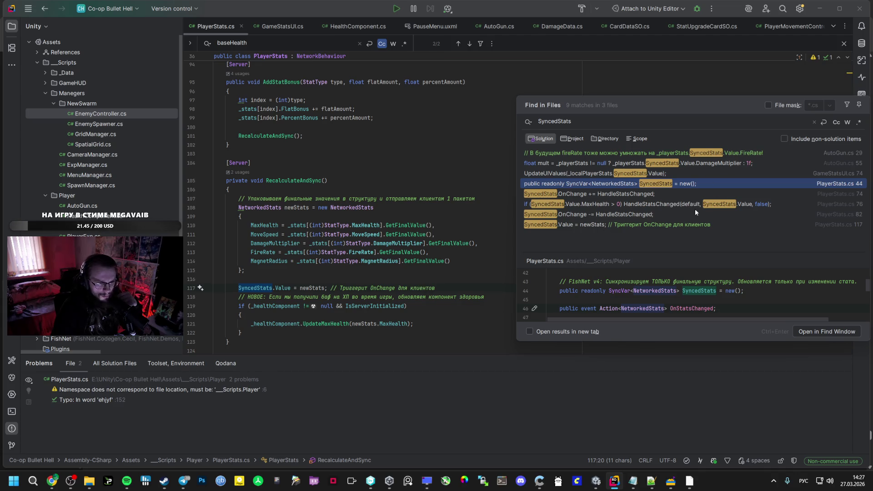
pyautogui.click(708, 172)
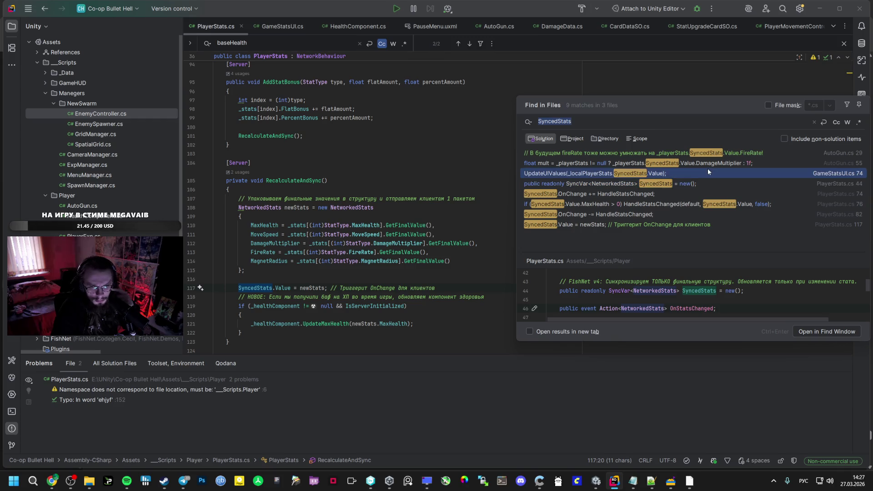
# Step: Look up _localPlayerStats in the GameStatsUI.cs preview and open the file at the SyncedStats usage
pyautogui.click(695, 289)
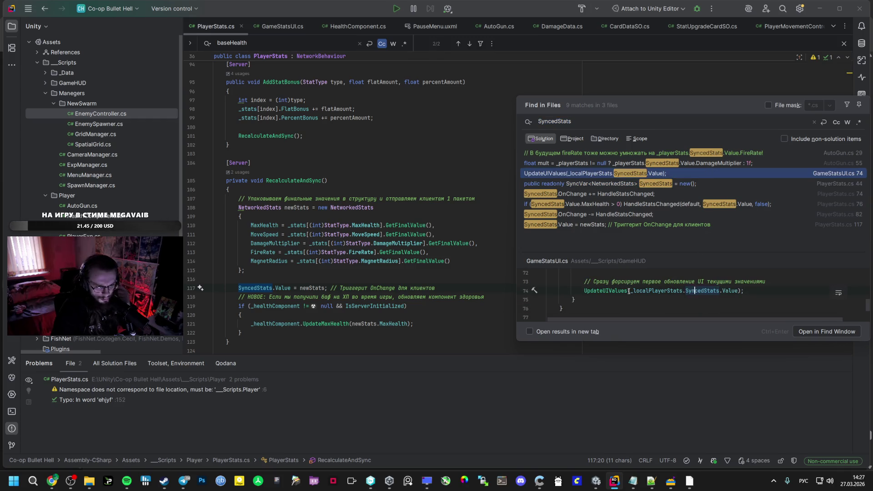
pyautogui.scroll(1, 705, 282)
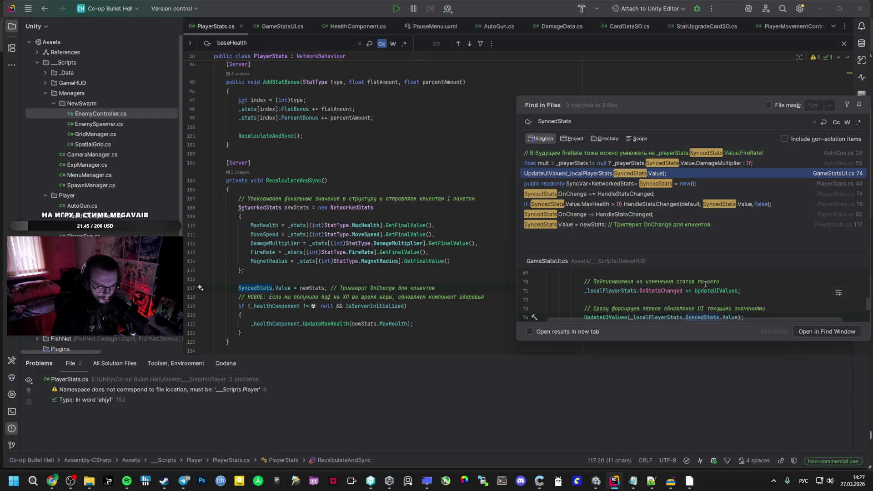
pyautogui.doubleClick(611, 291)
pyautogui.hotkey('ctrl', 'f')
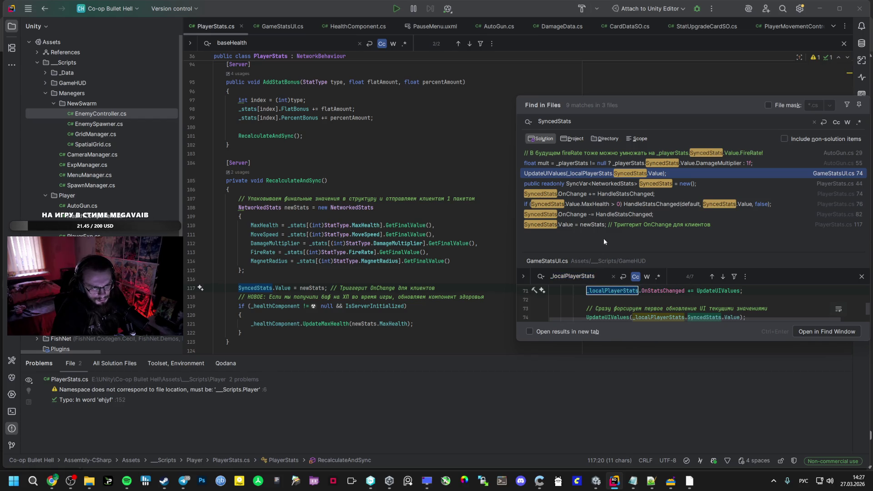
pyautogui.doubleClick(590, 172)
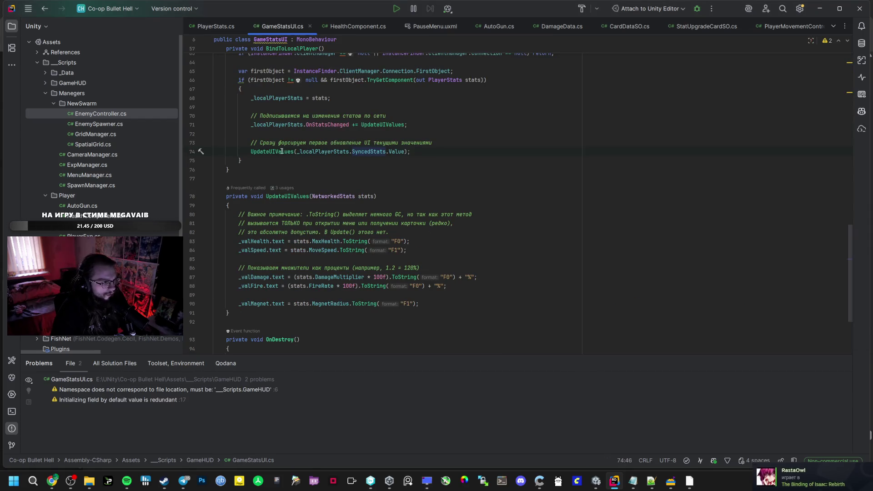
# Step: Search for _localPlayerStats and inspect its field declaration in GameStatsUI.cs
pyautogui.click(281, 124)
pyautogui.scroll(3, 415, 175)
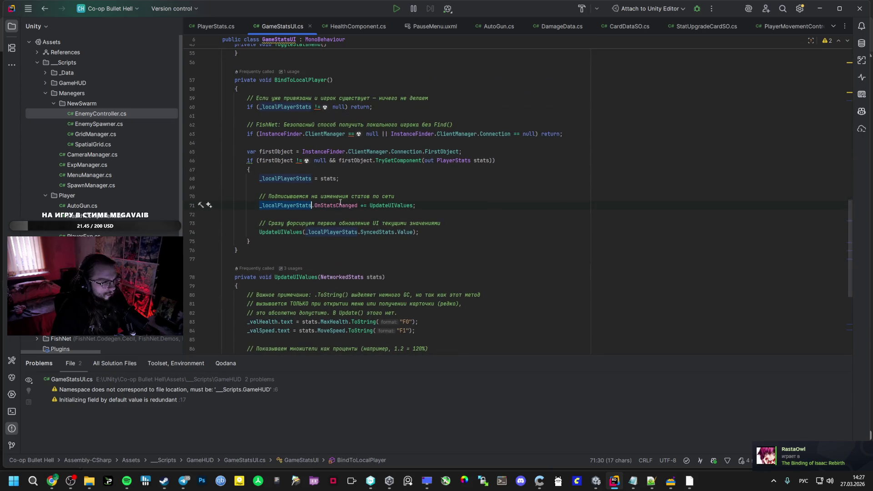
pyautogui.hotkey('ctrl', 'shift', 'f')
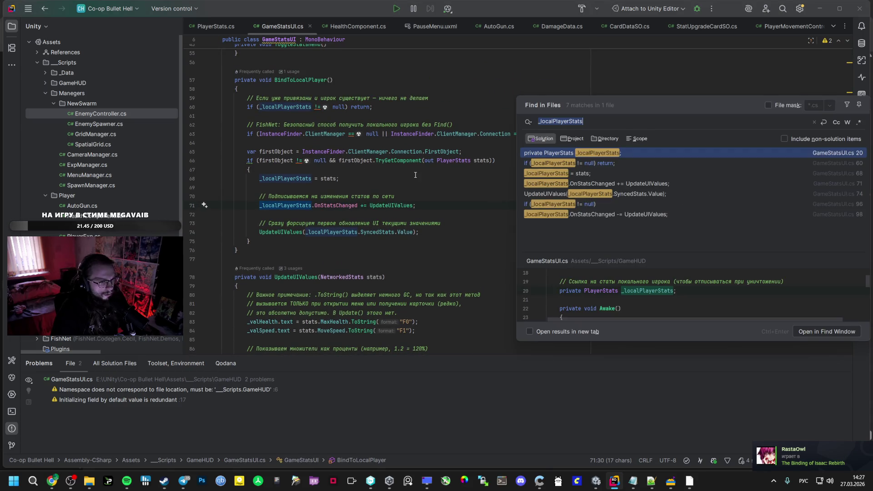
pyautogui.scroll(5, 415, 176)
pyautogui.scroll(10, 412, 201)
pyautogui.scroll(5, 412, 202)
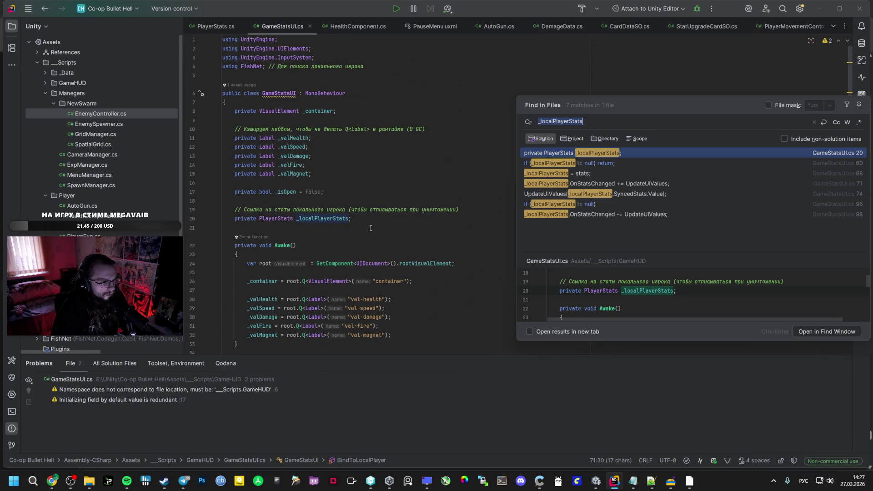
pyautogui.click(319, 219)
pyautogui.click(328, 218)
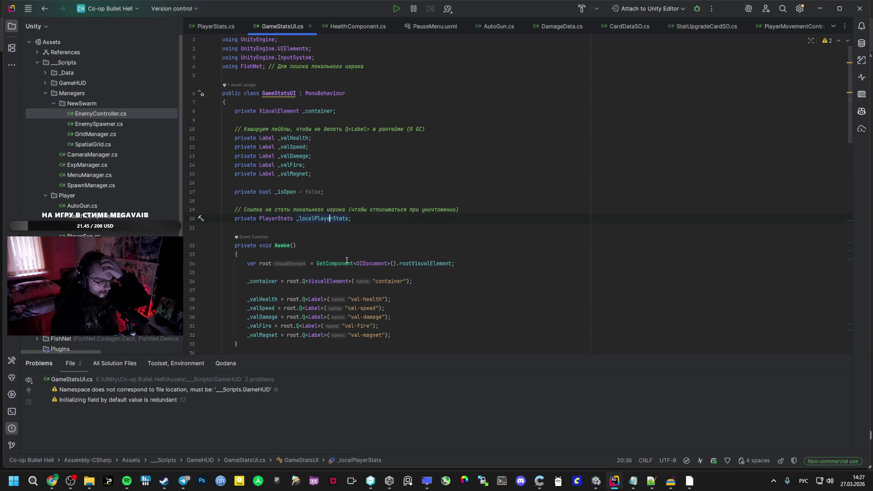
pyautogui.scroll(-5, 347, 261)
pyautogui.scroll(-8, 374, 235)
pyautogui.scroll(4, 374, 235)
pyautogui.scroll(3, 374, 236)
pyautogui.scroll(-4, 369, 239)
pyautogui.scroll(-5, 364, 243)
pyautogui.scroll(-5, 364, 243)
pyautogui.scroll(-4, 363, 246)
# Step: Check the OnStatsChanged unsubscription in OnDestroy and the UpdateUIValues method
pyautogui.click(385, 278)
pyautogui.click(317, 278)
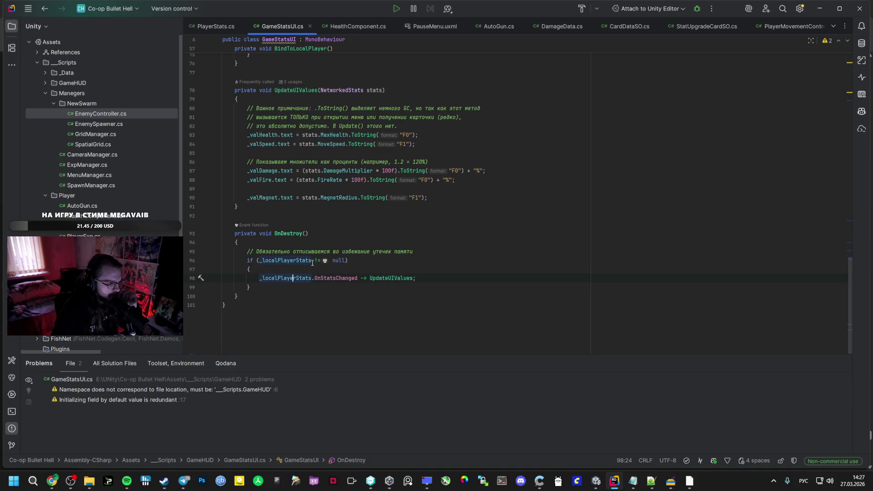
pyautogui.scroll(3, 314, 273)
pyautogui.scroll(4, 330, 244)
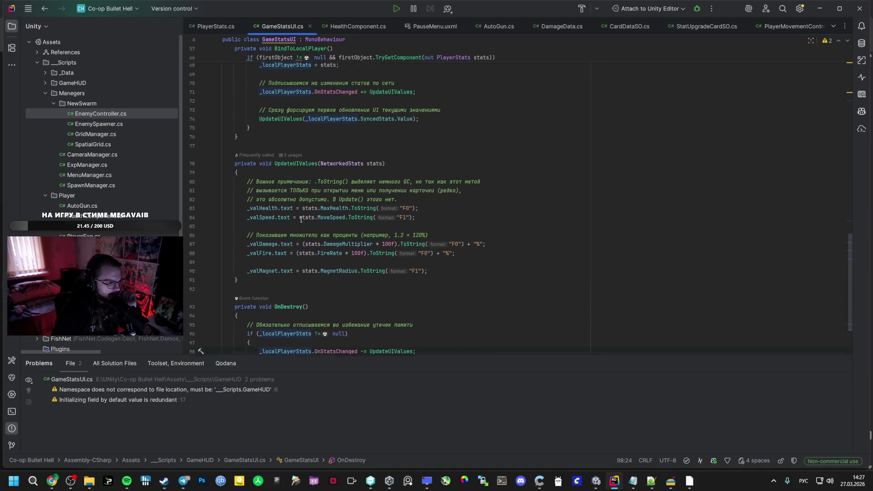
pyautogui.click(301, 225)
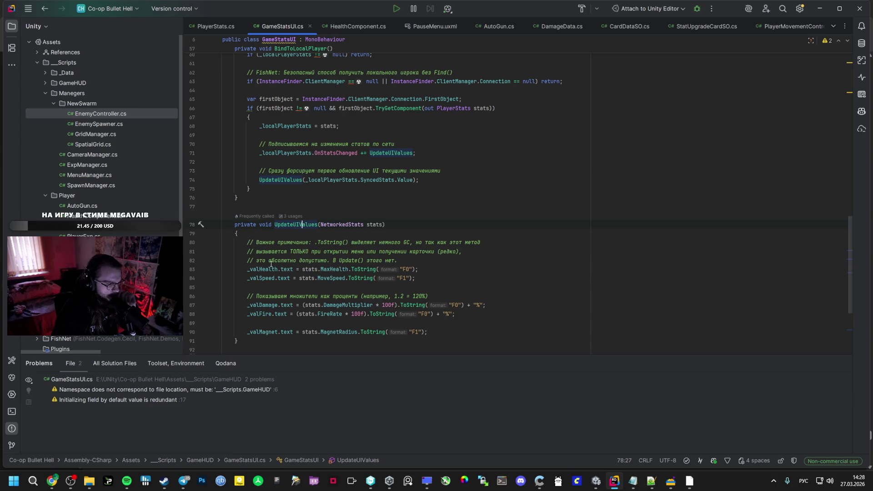
pyautogui.click(383, 260)
pyautogui.click(400, 268)
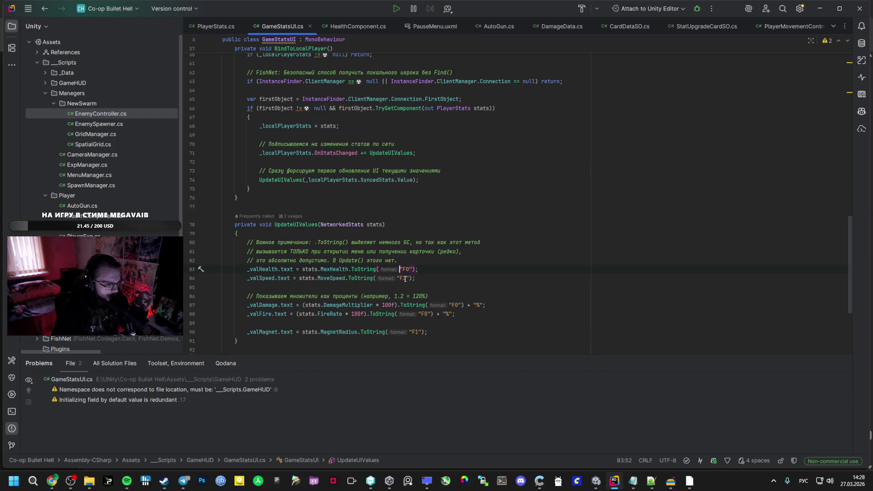
pyautogui.scroll(3, 401, 276)
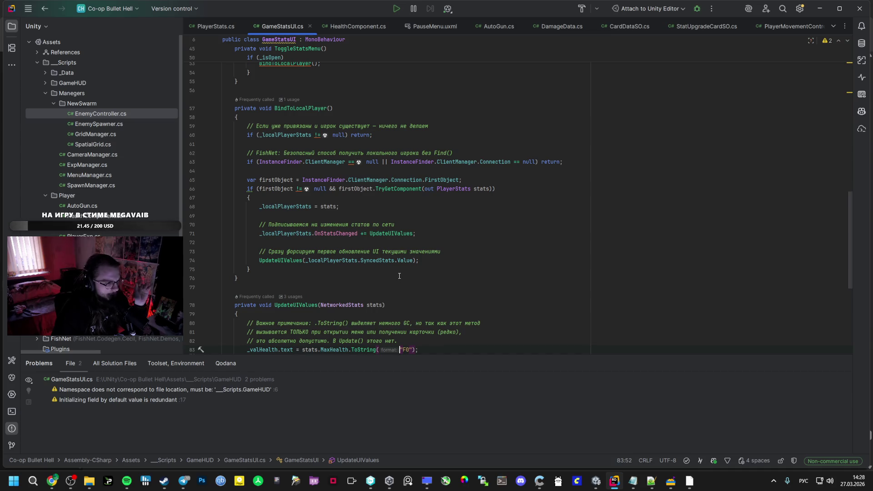
pyautogui.scroll(2, 400, 278)
pyautogui.scroll(1, 396, 278)
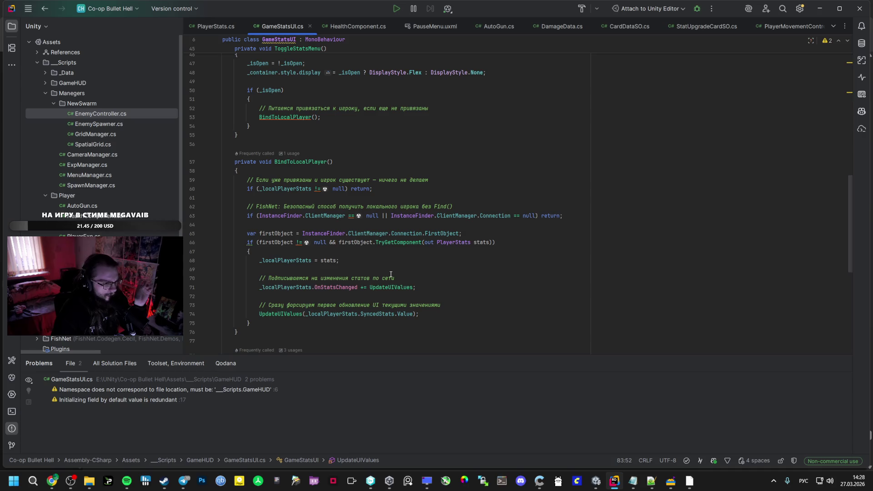
pyautogui.scroll(2, 383, 281)
pyautogui.scroll(2, 378, 283)
pyautogui.scroll(3, 376, 281)
pyautogui.scroll(2, 374, 278)
pyautogui.scroll(2, 374, 279)
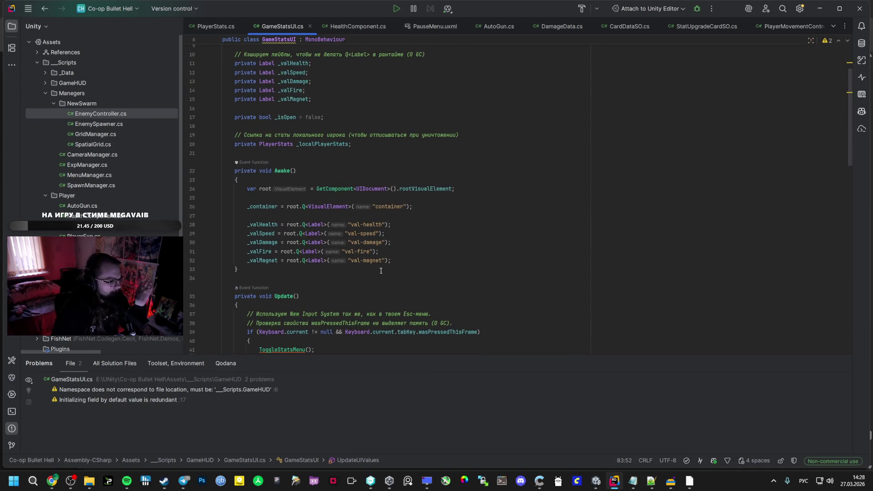
pyautogui.scroll(-3, 374, 279)
pyautogui.scroll(-5, 373, 279)
pyautogui.scroll(-5, 374, 279)
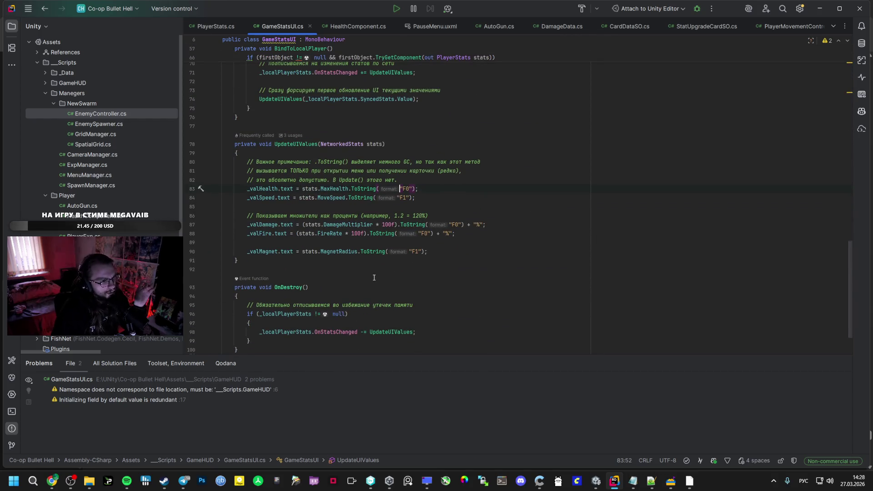
pyautogui.click(265, 232)
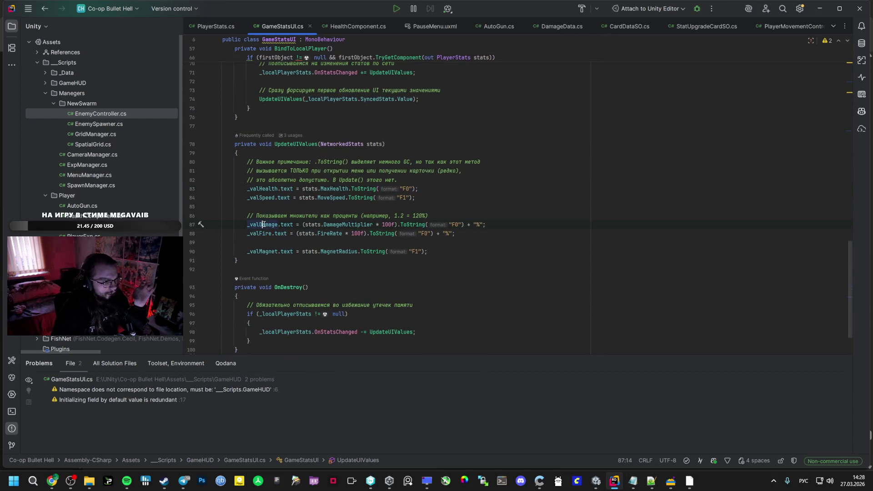
pyautogui.click(270, 252)
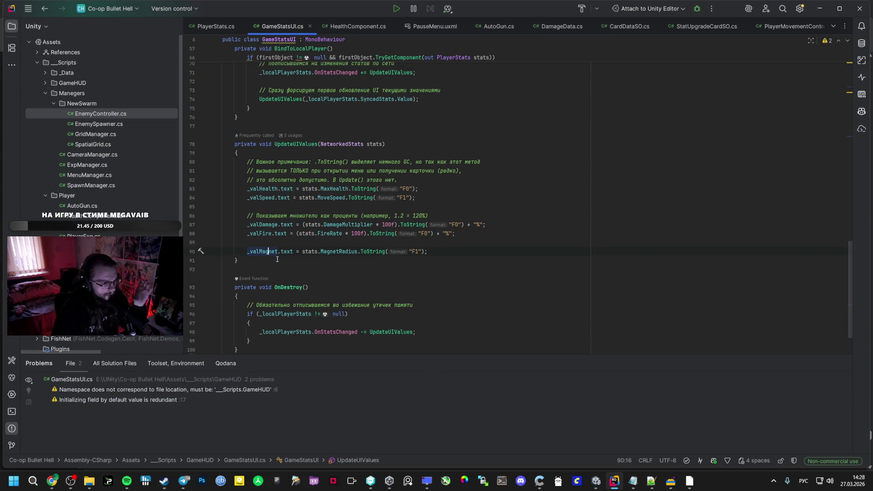
pyautogui.click(273, 189)
pyautogui.scroll(5, 288, 144)
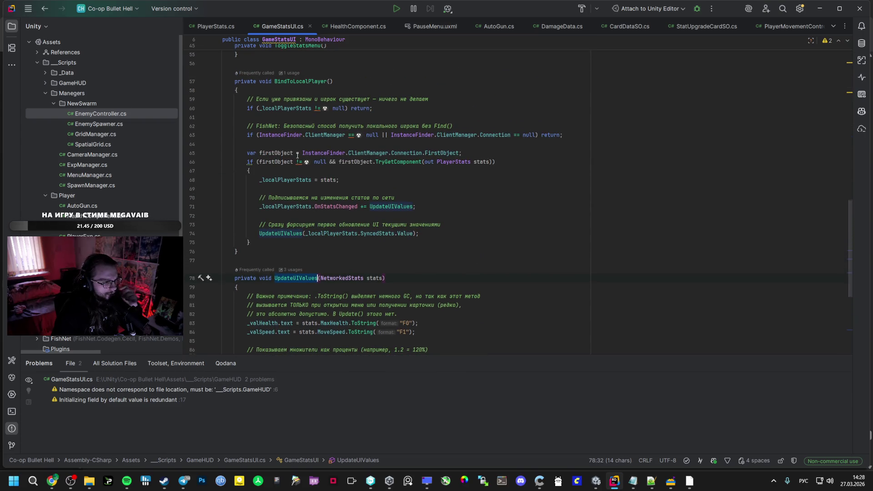
# Step: Read through BindToLocalPlayer: the InstanceFinder and client checks, FirstObject lookup and OnStatsChanged subscription
pyautogui.click(292, 81)
pyautogui.click(272, 135)
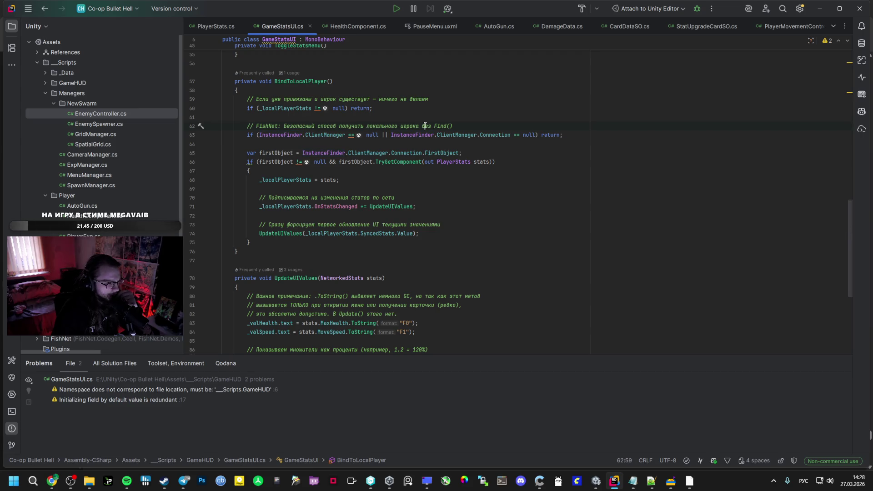
pyautogui.click(410, 135)
pyautogui.click(307, 135)
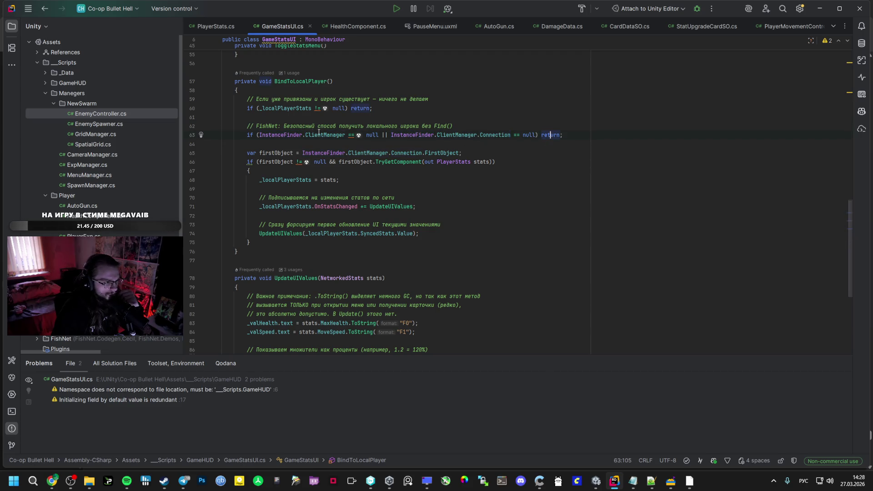
pyautogui.click(445, 153)
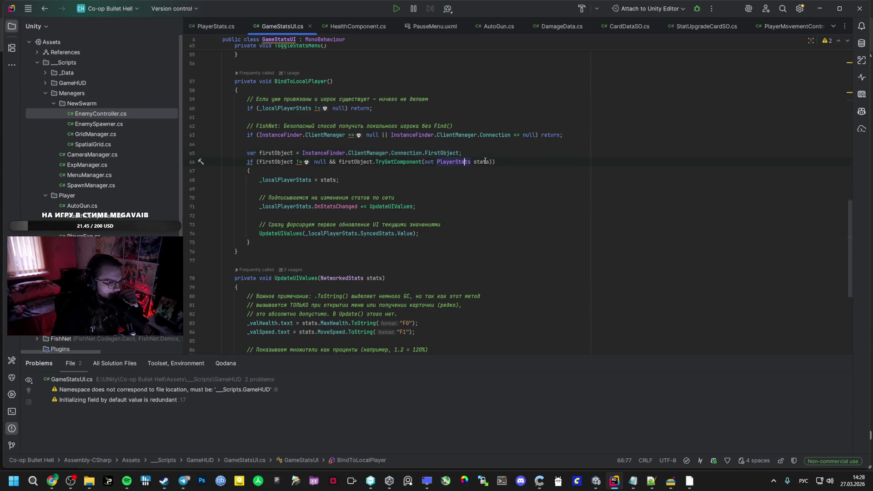
pyautogui.click(276, 162)
pyautogui.click(331, 206)
pyautogui.click(297, 179)
pyautogui.scroll(6, 341, 180)
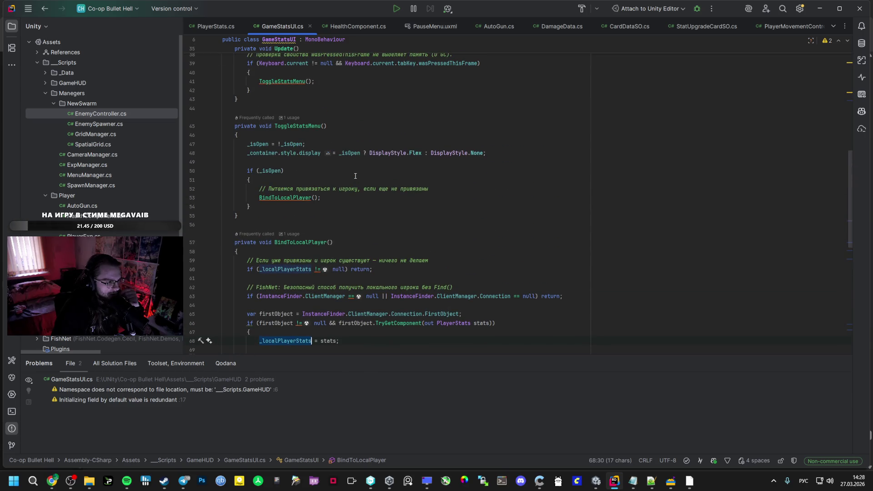
pyautogui.scroll(8, 355, 177)
pyautogui.scroll(-10, 328, 203)
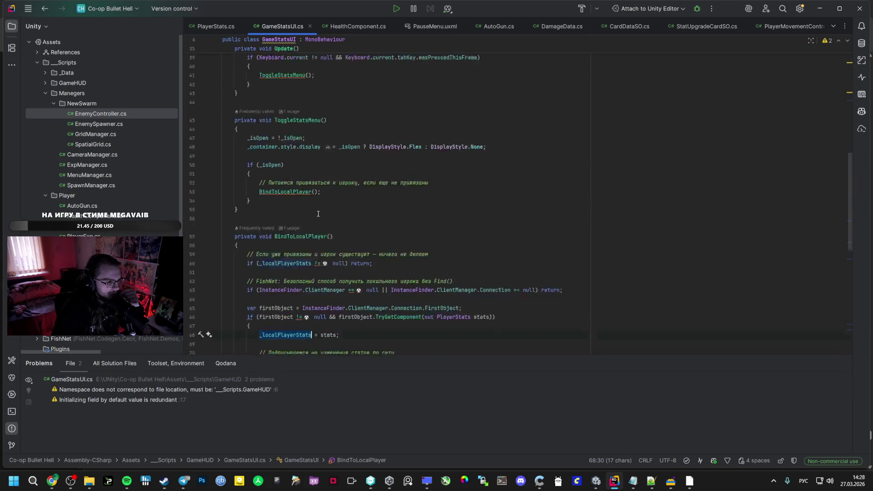
pyautogui.moveTo(325, 281); pyautogui.dragTo(327, 280)
pyautogui.scroll(8, 321, 238)
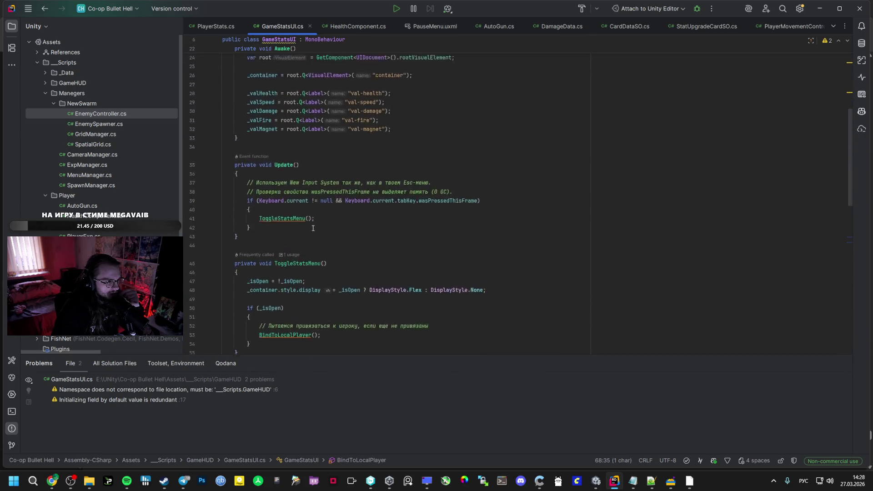
pyautogui.scroll(6, 280, 165)
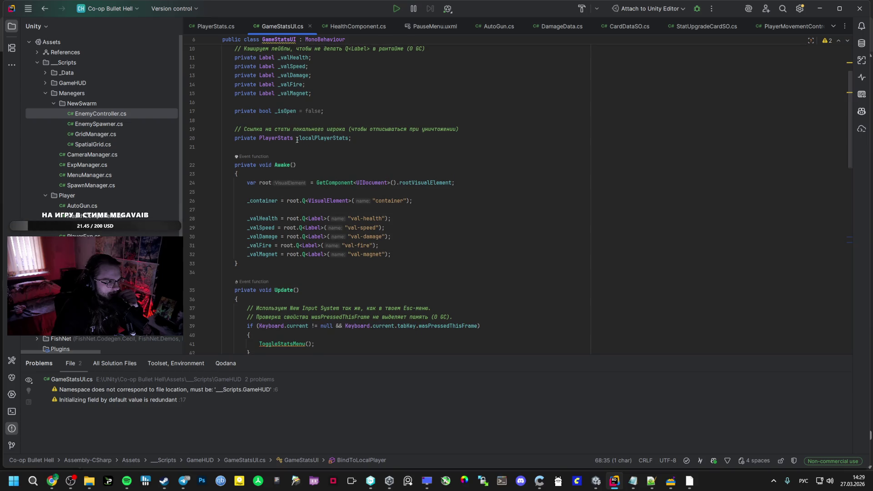
pyautogui.scroll(2, 292, 149)
pyautogui.scroll(-5, 326, 227)
pyautogui.scroll(-5, 328, 205)
pyautogui.scroll(-4, 337, 184)
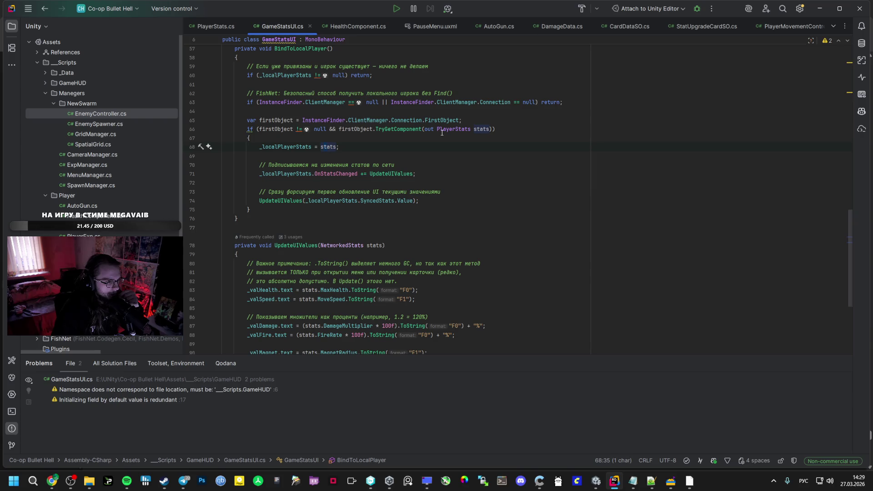
# Step: Check the out PlayerStats argument and the UpdateUIValues call, then bring ChatGPT to the front
pyautogui.moveTo(424, 129); pyautogui.dragTo(489, 128)
pyautogui.click(408, 174)
pyautogui.scroll(-5, 288, 205)
pyautogui.moveTo(247, 156)
pyautogui.mouseDown()
pyautogui.moveTo(389, 200)
pyautogui.moveTo(431, 225)
pyautogui.mouseUp()
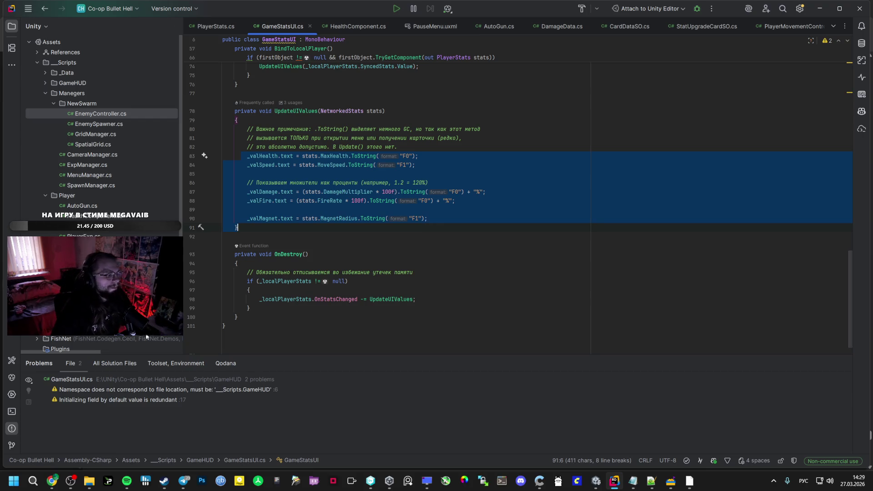
pyautogui.click(53, 481)
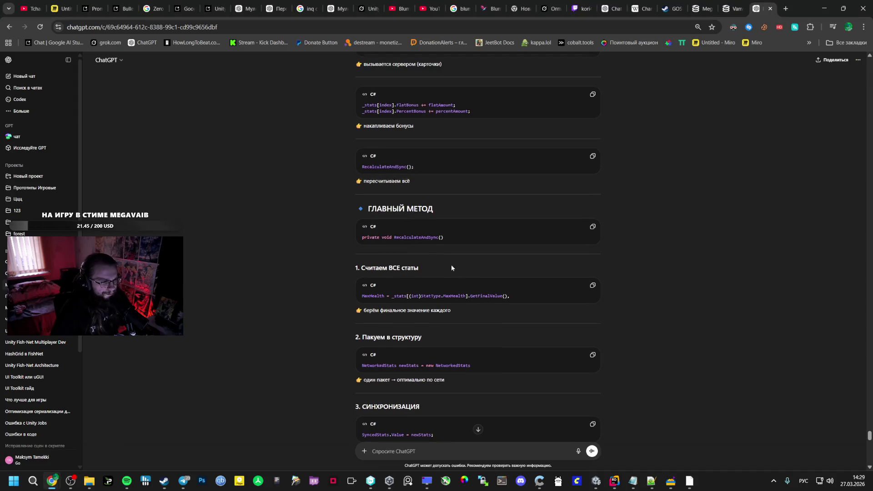
pyautogui.scroll(-1, 451, 265)
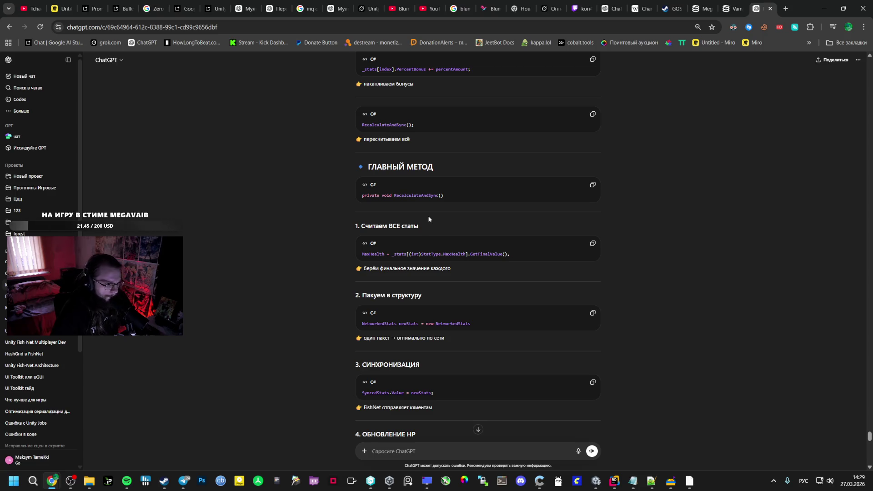
pyautogui.scroll(-1, 428, 216)
pyautogui.scroll(-2, 414, 257)
pyautogui.scroll(-1, 419, 254)
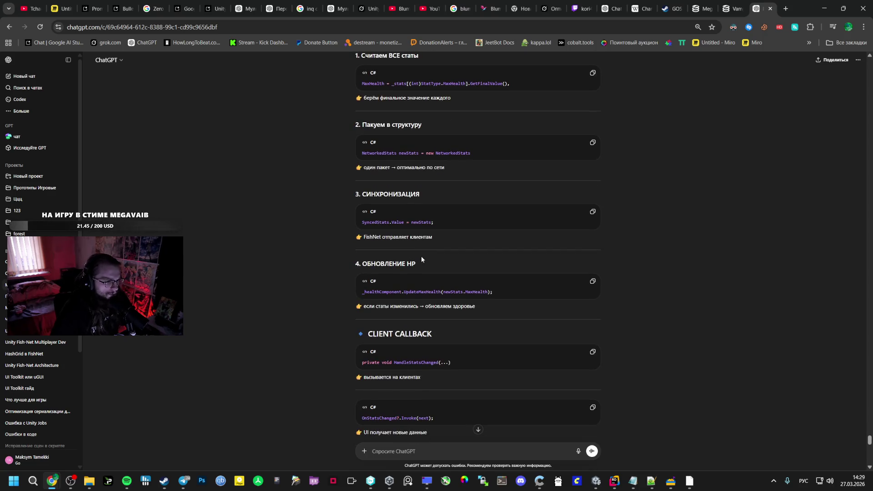
pyautogui.scroll(-1, 421, 255)
pyautogui.scroll(-1, 420, 255)
pyautogui.scroll(-1, 418, 259)
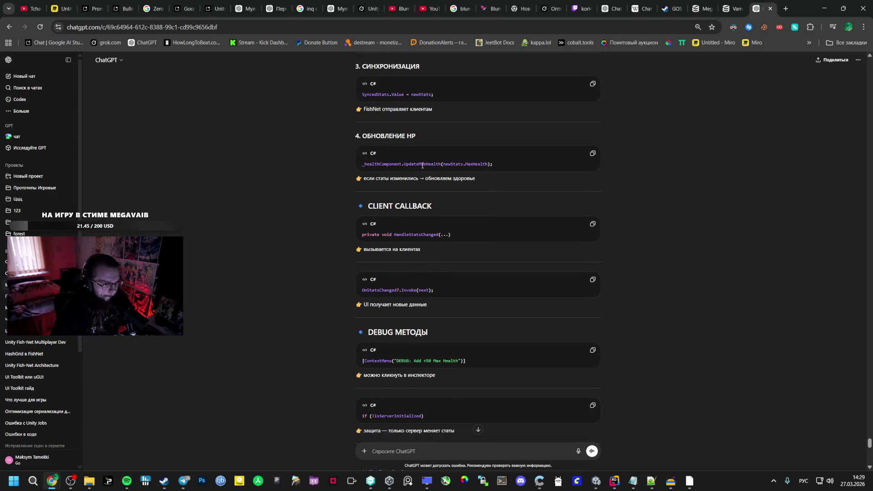
# Step: Pick out UpdateMaxHealth in ChatGPT's snippet and go back to GameStatsUI.cs in Rider
pyautogui.doubleClick(376, 164)
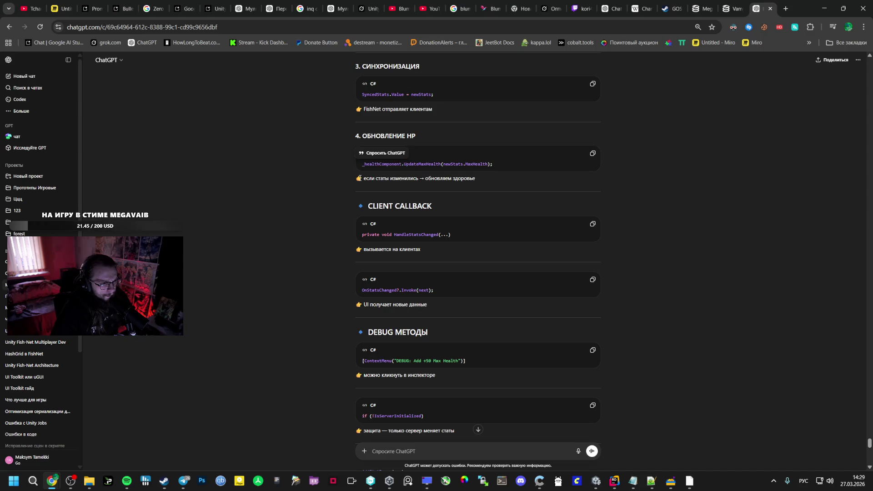
pyautogui.scroll(1, 376, 167)
pyautogui.hotkey('alt', 'Tab')
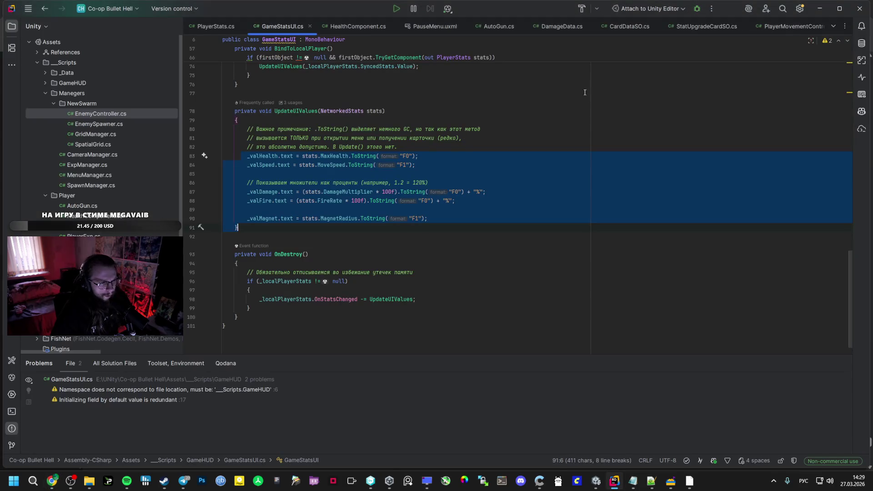
# Step: Open PlayerStats.cs and compare its sync code with ChatGPT's explanation back and forth
pyautogui.click(216, 26)
pyautogui.scroll(-5, 410, 204)
pyautogui.scroll(-5, 409, 204)
pyautogui.scroll(2, 314, 251)
pyautogui.scroll(-2, 313, 252)
pyautogui.hotkey('alt', 'Tab')
pyautogui.scroll(2, 366, 247)
pyautogui.scroll(2, 366, 248)
pyautogui.scroll(3, 366, 248)
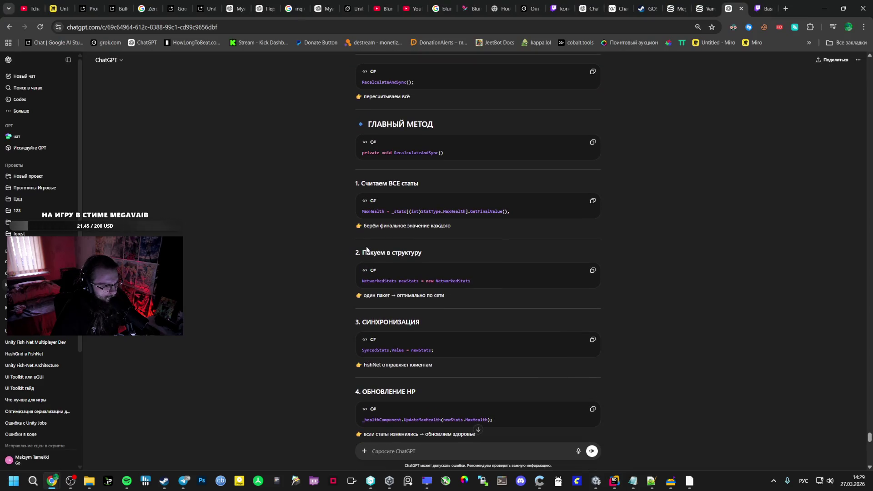
pyautogui.hotkey('alt', 'Tab')
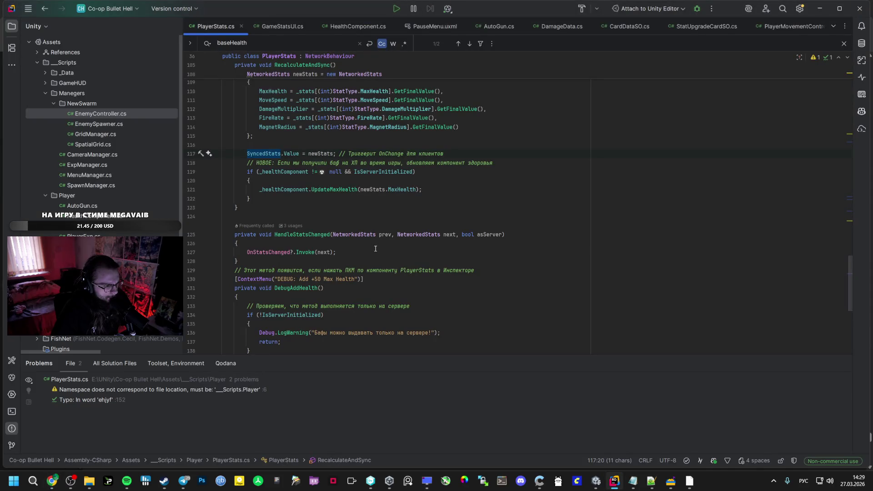
pyautogui.hotkey('alt', 'Tab')
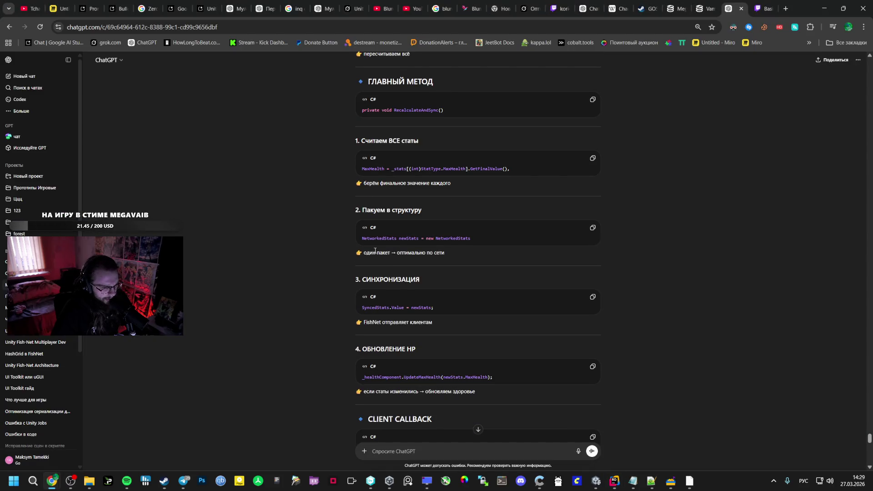
pyautogui.scroll(-1, 373, 250)
pyautogui.hotkey('alt', 'Tab')
pyautogui.scroll(2, 323, 134)
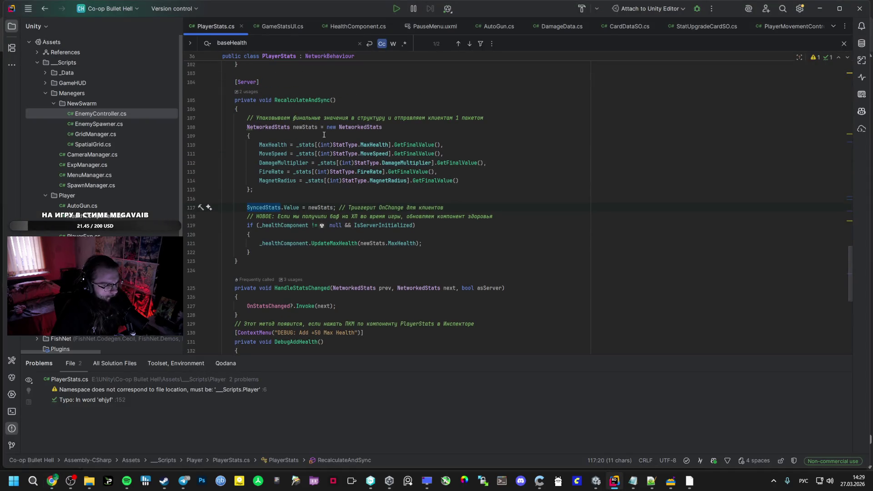
pyautogui.hotkey('alt', 'Tab')
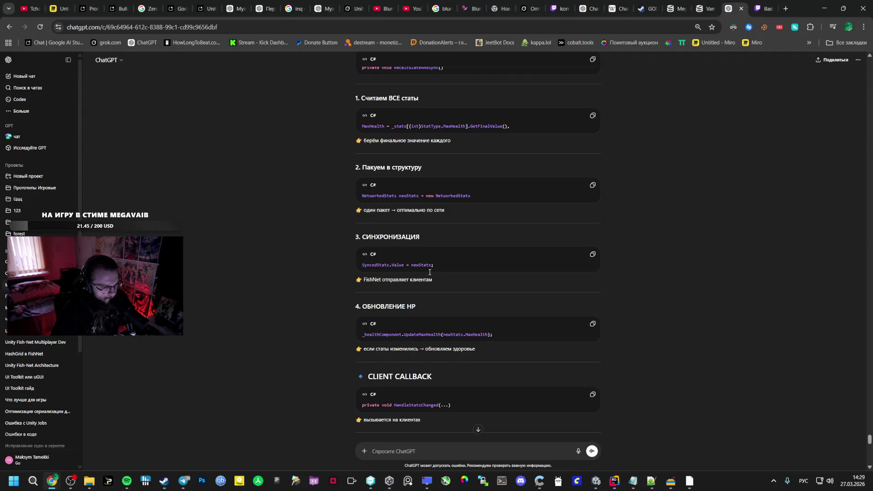
pyautogui.scroll(-1, 430, 273)
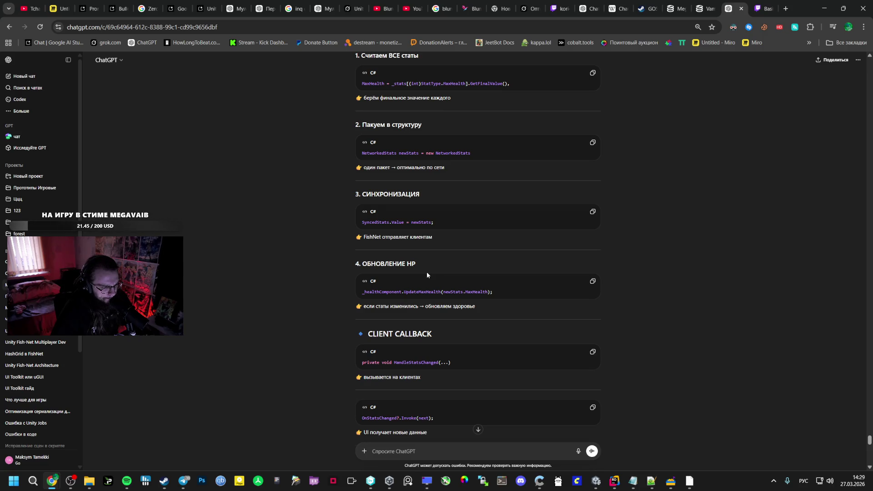
pyautogui.scroll(-2, 425, 272)
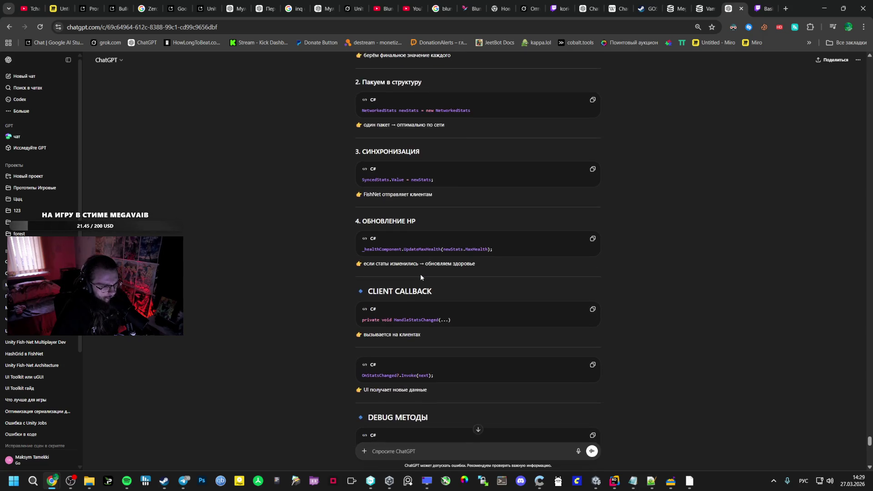
# Step: Recheck RecalculateAndSync's health update against ChatGPT's 'how it all works together' summary, ending on the music player
pyautogui.hotkey('alt', 'Tab')
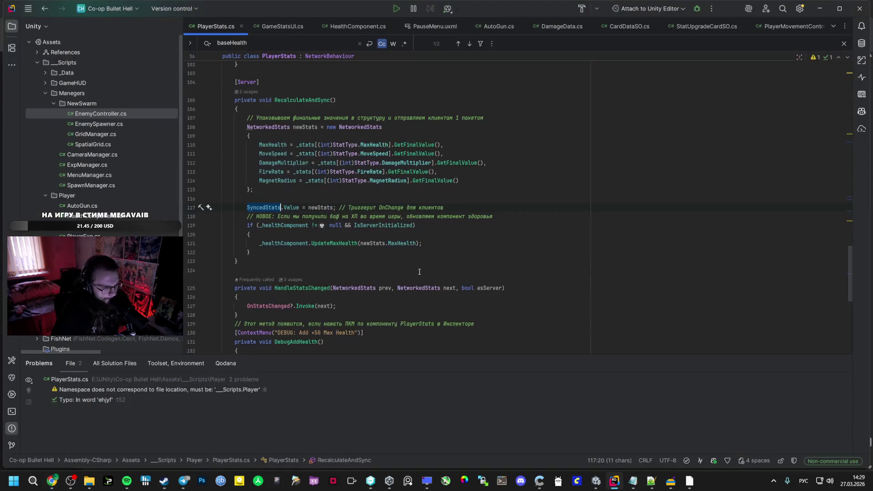
pyautogui.hotkey('alt', 'Tab')
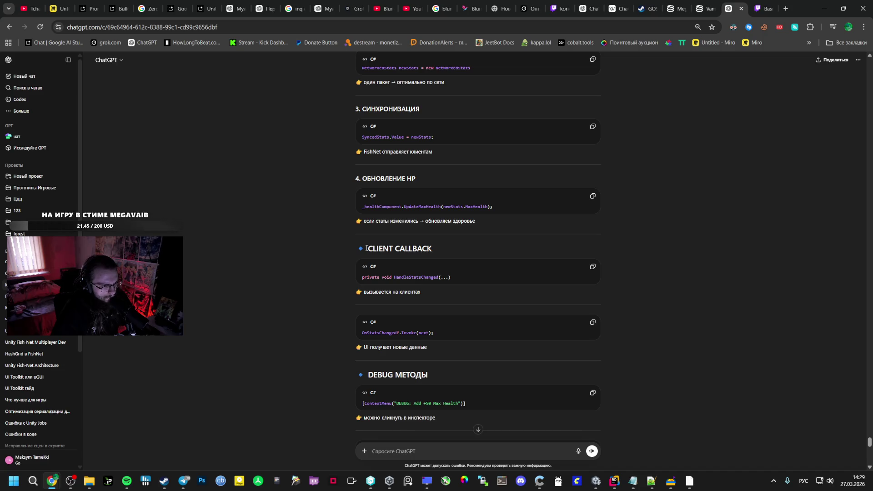
pyautogui.scroll(-2, 367, 248)
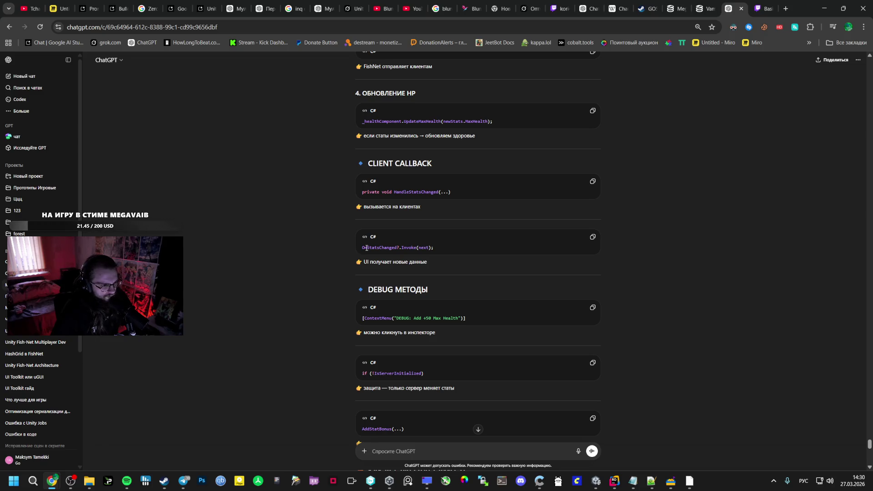
pyautogui.scroll(-2, 366, 248)
pyautogui.scroll(-1, 367, 248)
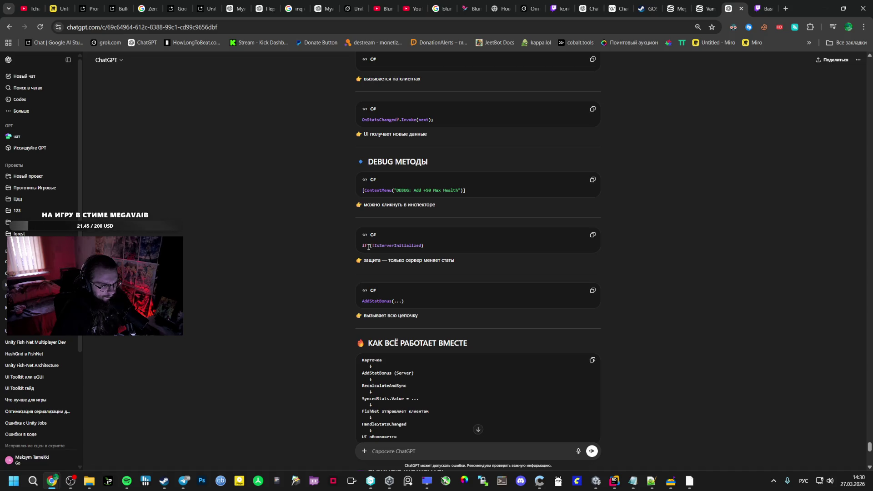
pyautogui.scroll(-2, 369, 247)
pyautogui.hotkey('alt', 'Tab')
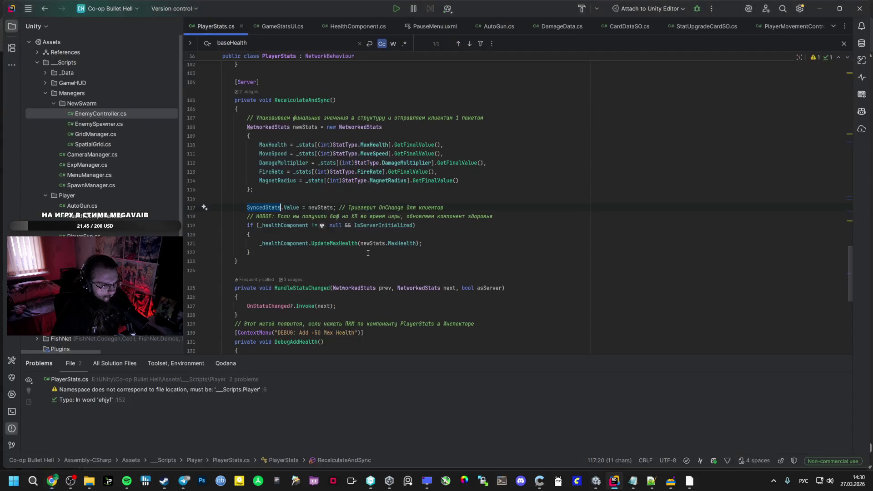
pyautogui.hotkey('alt', 'Tab')
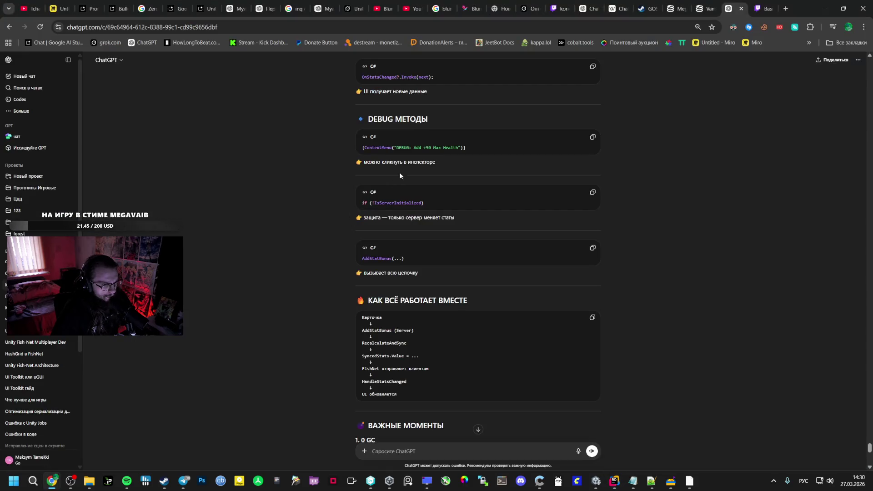
pyautogui.hotkey('alt', 'Tab')
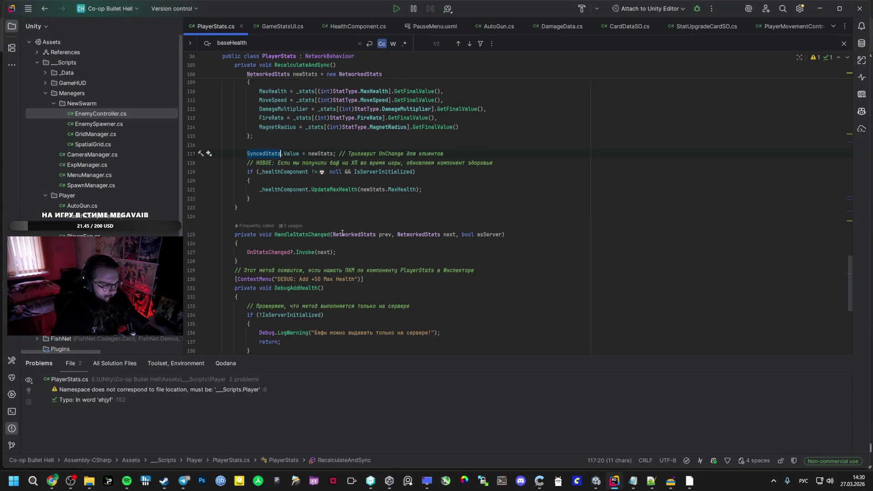
pyautogui.hotkey('alt', 'Tab')
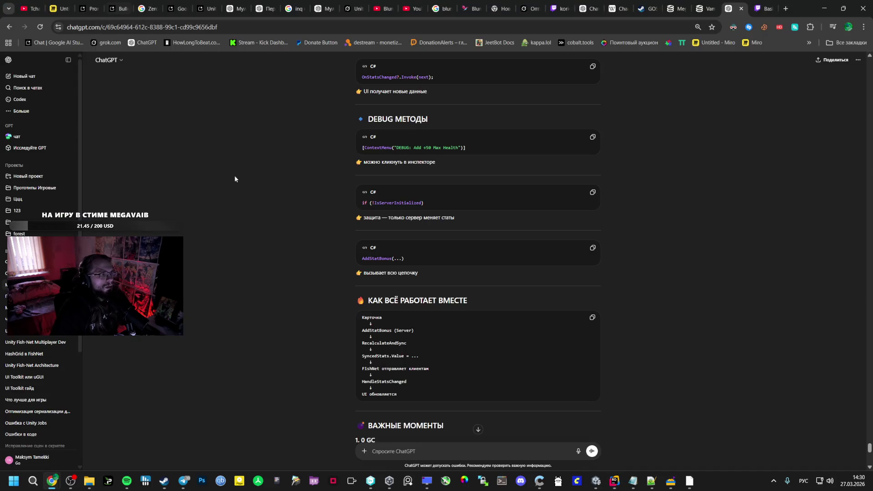
pyautogui.click(126, 481)
# Step: Skip ahead four songs in Spotify until 2024 plays, then switch to the Google AI Studio chat
pyautogui.press('XF86AudioNext')
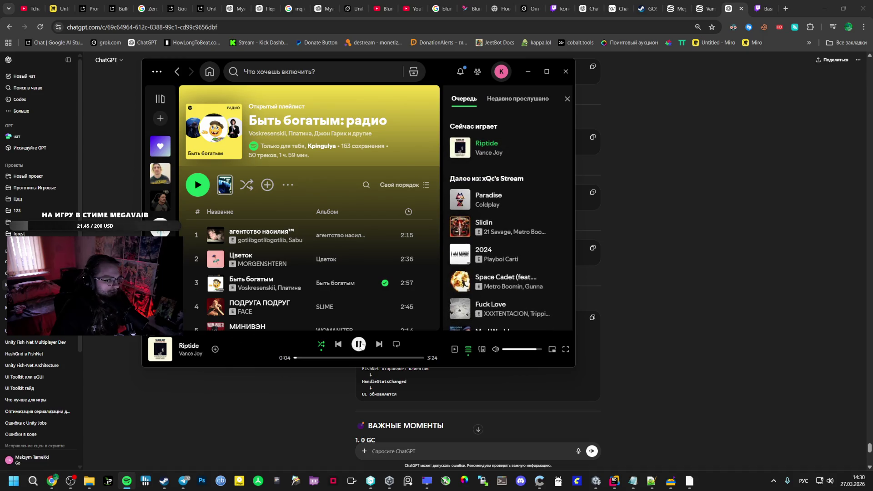
pyautogui.click(381, 344)
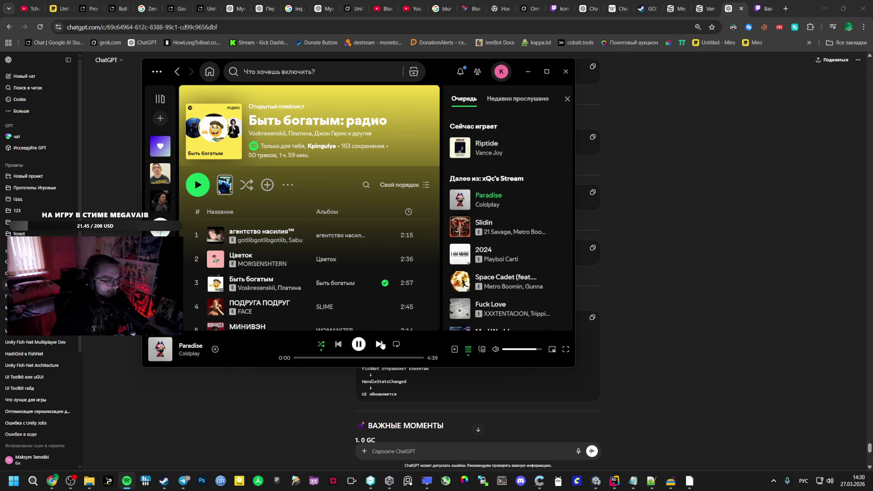
pyautogui.click(381, 344)
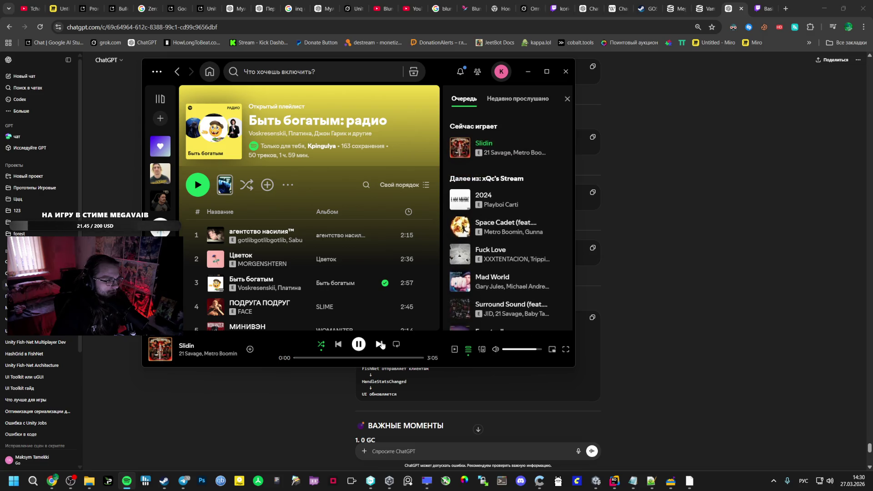
pyautogui.click(381, 345)
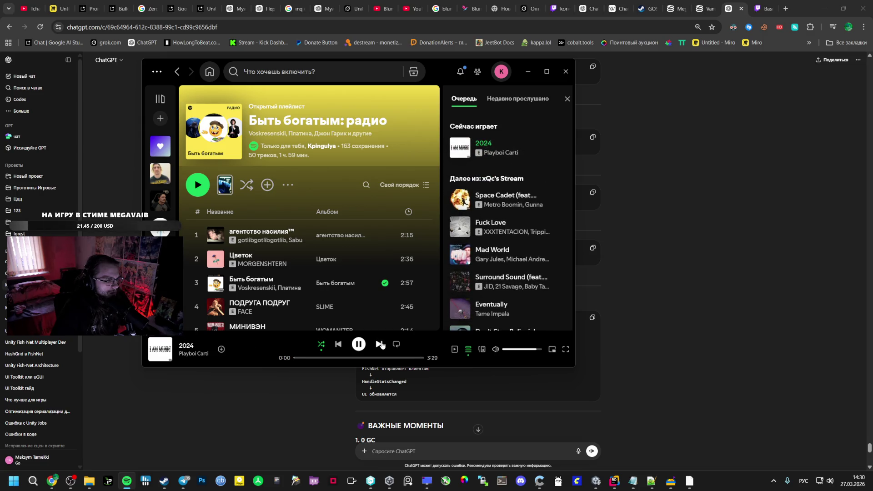
pyautogui.click(117, 9)
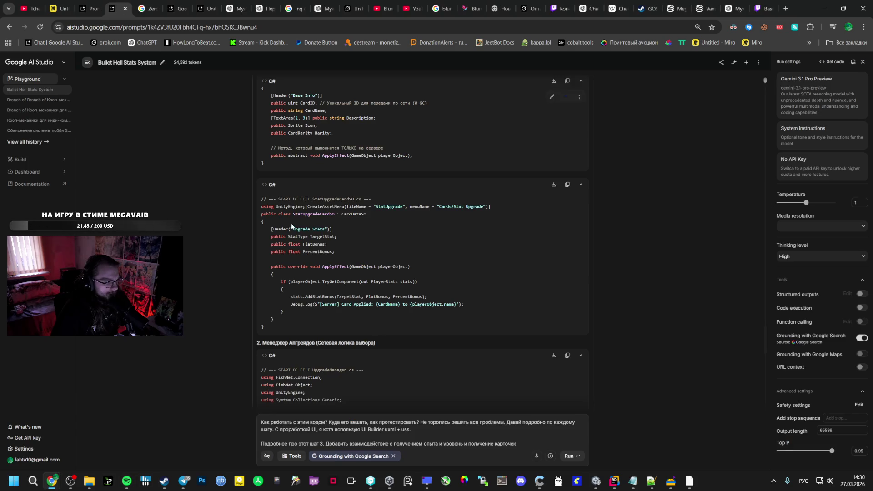
# Step: Check the StatUpgradeCardSO script asset in Unity against the Google AI Studio answer
pyautogui.click(615, 481)
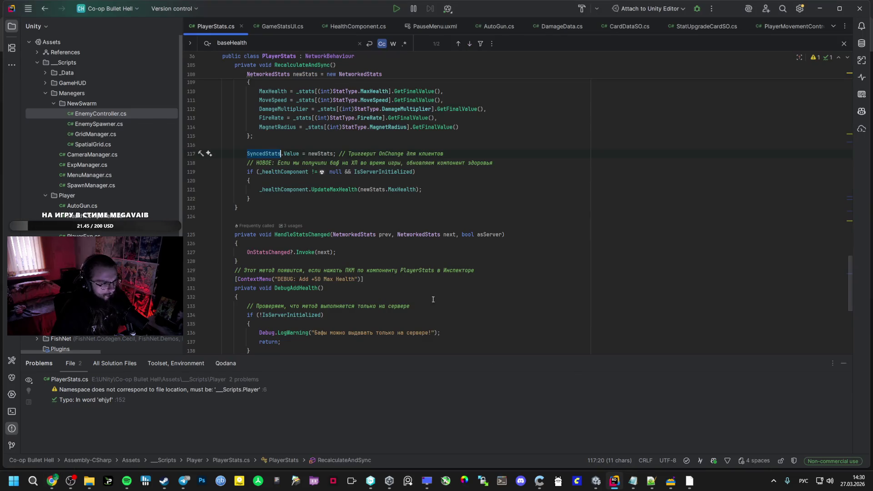
pyautogui.click(597, 482)
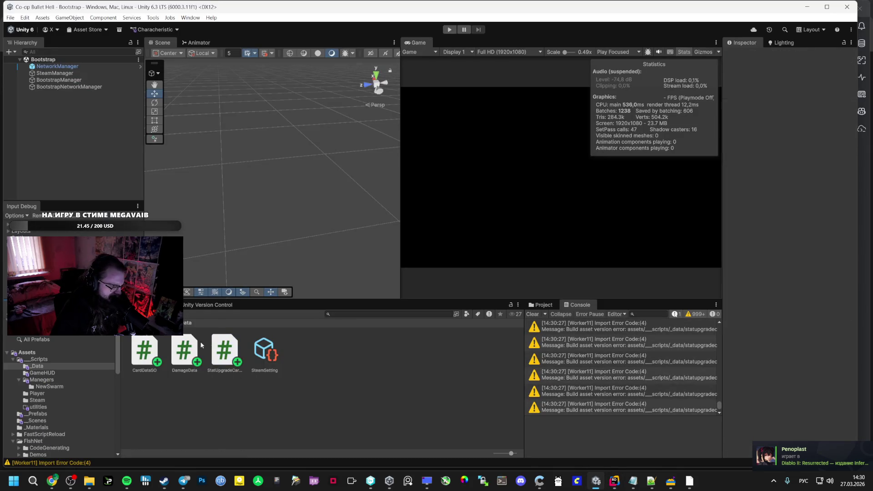
pyautogui.click(225, 351)
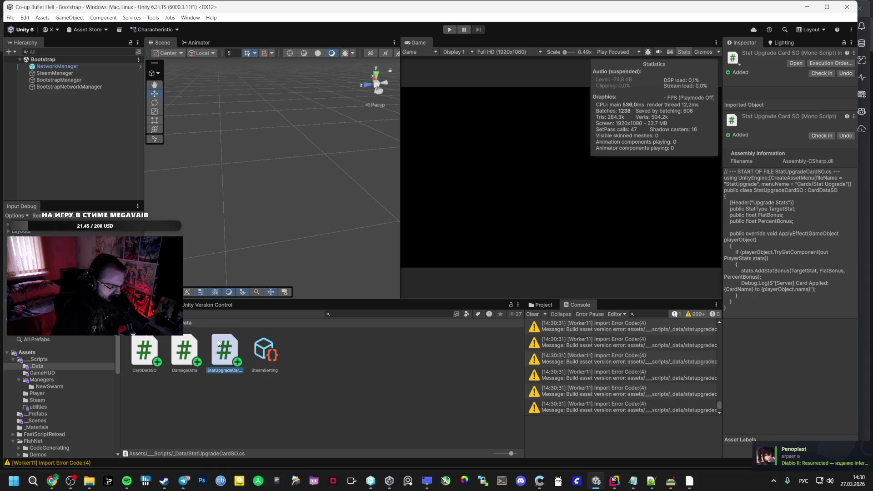
pyautogui.click(56, 437)
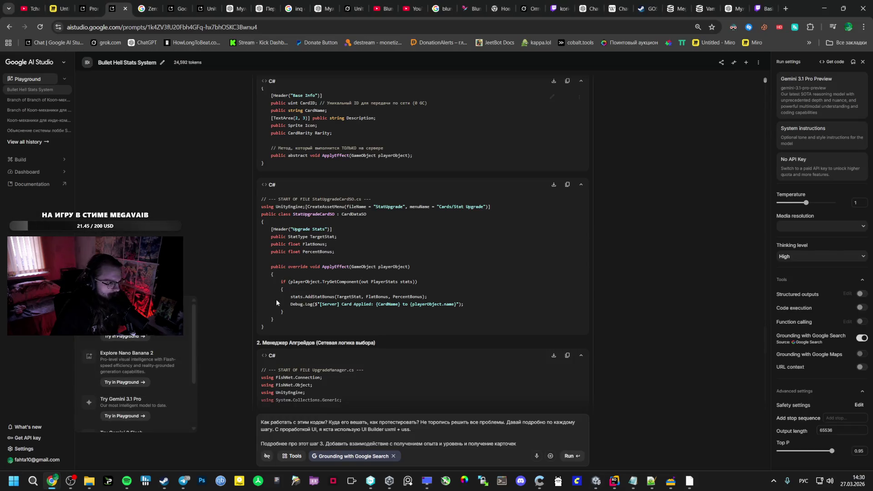
pyautogui.hotkey('alt', 'Tab')
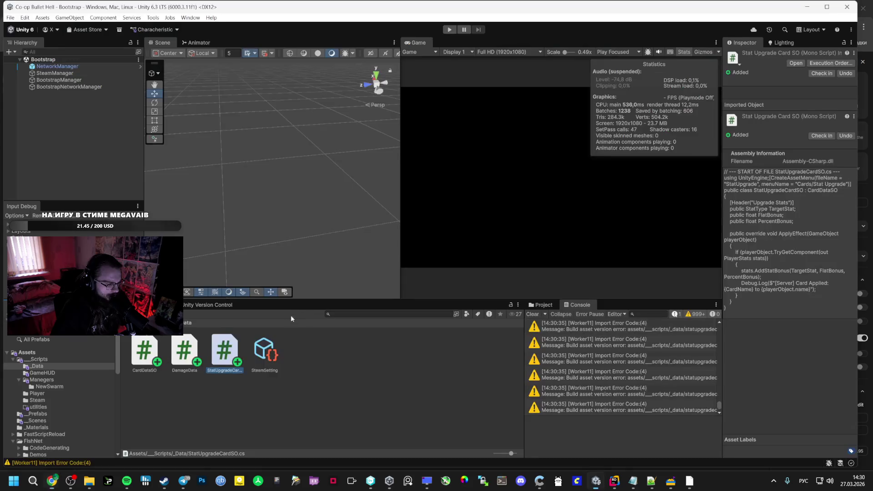
pyautogui.hotkey('alt', 'Tab')
pyautogui.hotkey('alt', 'Tab')
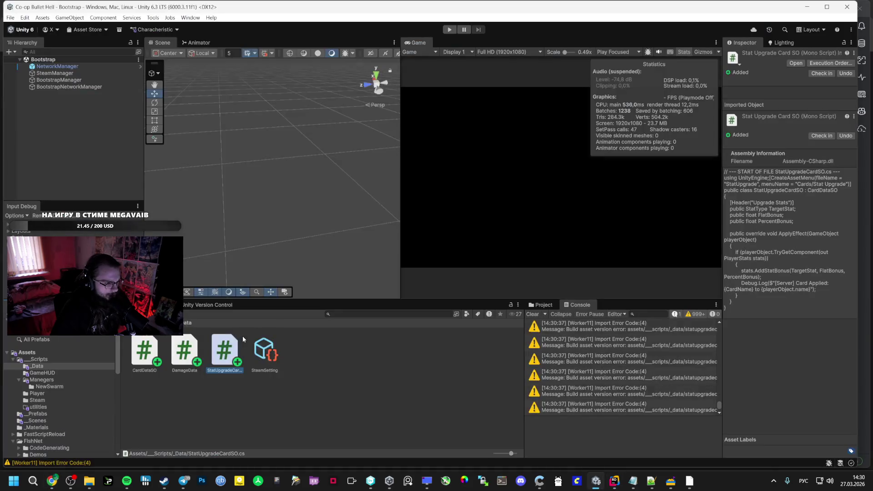
pyautogui.hotkey('alt', 'Tab')
pyautogui.scroll(-2, 306, 330)
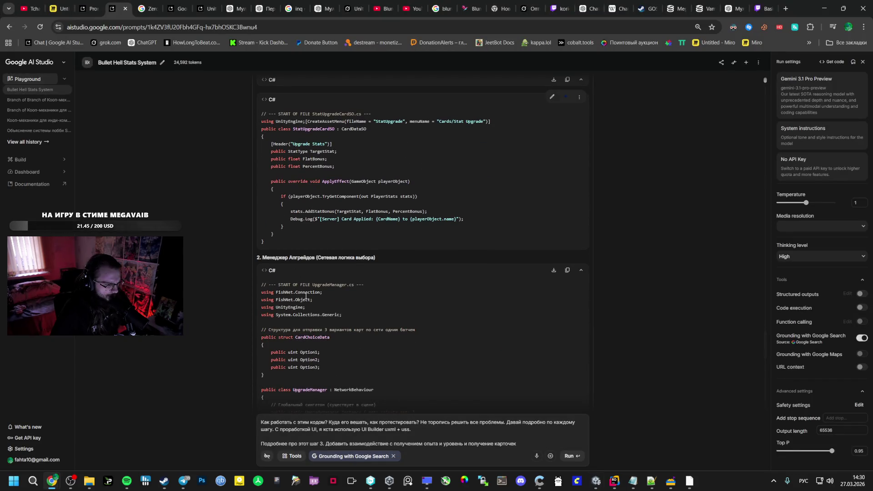
pyautogui.scroll(-3, 326, 309)
pyautogui.hotkey('alt', 'Tab')
# Step: Create UpgradeManager.cs in _Scripts/Managers, open it in Rider and switch to Gemini's UpgradeManager code
pyautogui.click(38, 359)
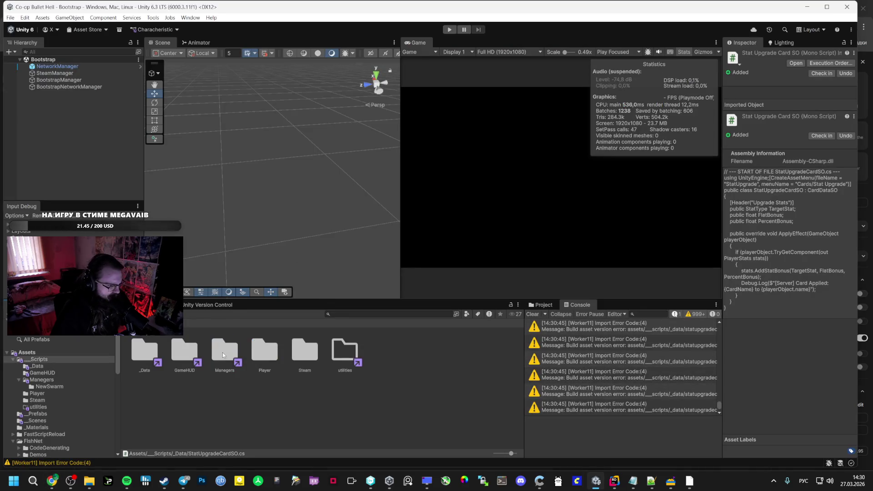
pyautogui.click(43, 379)
pyautogui.rightClick(240, 391)
pyautogui.click(411, 153)
pyautogui.write('UpgradeManager')
pyautogui.press('Return')
pyautogui.doubleClick(341, 352)
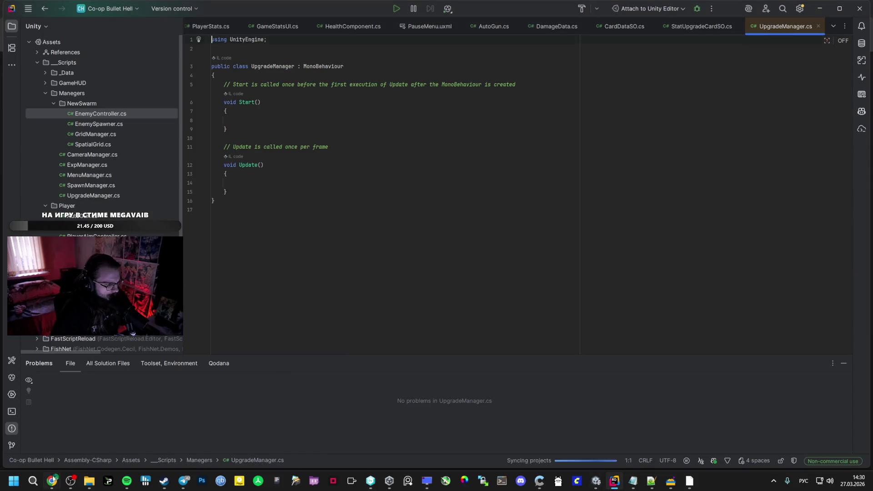
pyautogui.hotkey('alt', 'Tab')
# Step: Drag-select Gemini's UpgradeManager code from the file header through the card database fields into the Awake method
pyautogui.moveTo(261, 112)
pyautogui.mouseDown()
pyautogui.moveTo(303, 198)
pyautogui.moveTo(345, 203)
pyautogui.mouseUp()
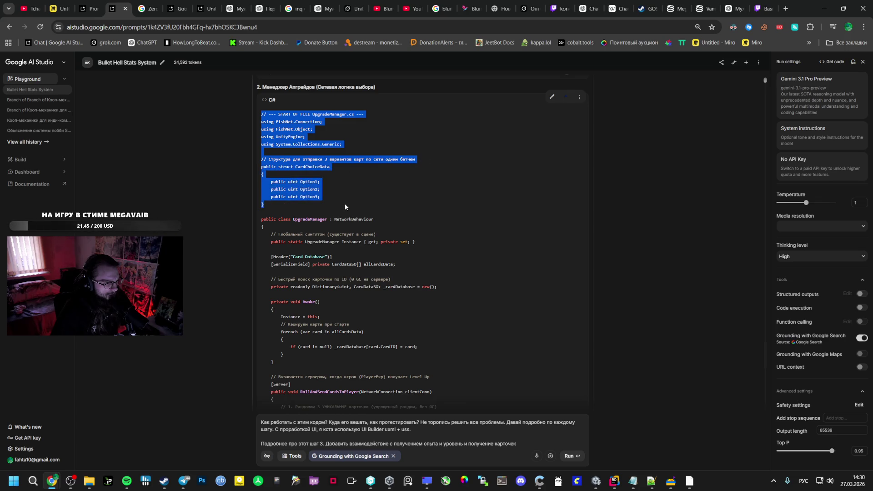
pyautogui.moveTo(343, 204)
pyautogui.mouseDown()
pyautogui.moveTo(328, 244)
pyautogui.moveTo(421, 245)
pyautogui.moveTo(374, 266)
pyautogui.mouseUp()
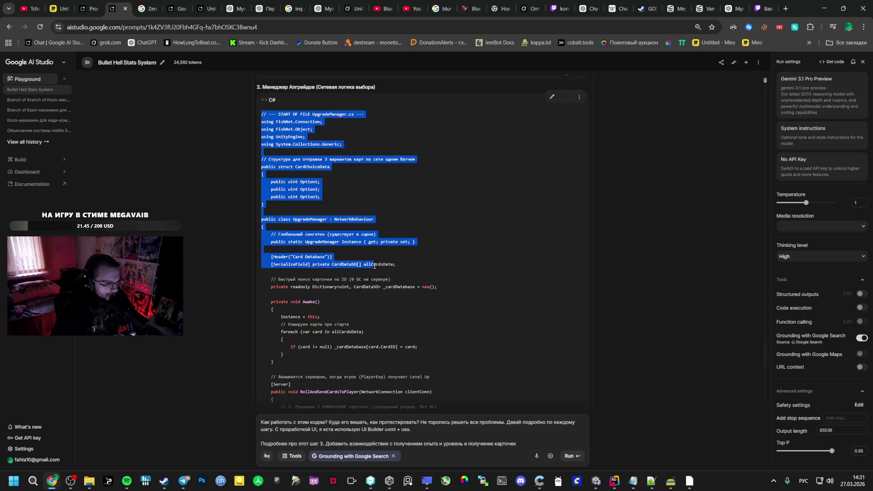
pyautogui.moveTo(341, 266)
pyautogui.mouseDown()
pyautogui.moveTo(363, 285)
pyautogui.moveTo(319, 332)
pyautogui.moveTo(339, 302)
pyautogui.moveTo(416, 307)
pyautogui.mouseUp()
pyautogui.scroll(-1, 319, 333)
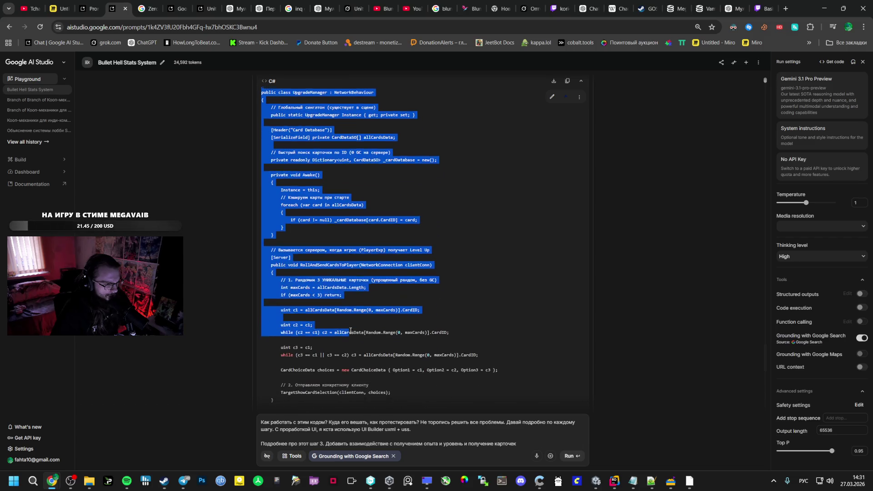
pyautogui.scroll(-2, 350, 334)
pyautogui.moveTo(350, 248)
pyautogui.mouseDown()
pyautogui.moveTo(374, 249)
pyautogui.moveTo(322, 264)
pyautogui.moveTo(328, 316)
pyautogui.moveTo(315, 183)
pyautogui.moveTo(299, 200)
pyautogui.moveTo(339, 198)
pyautogui.mouseUp()
pyautogui.scroll(-1, 328, 316)
pyautogui.scroll(-1, 328, 315)
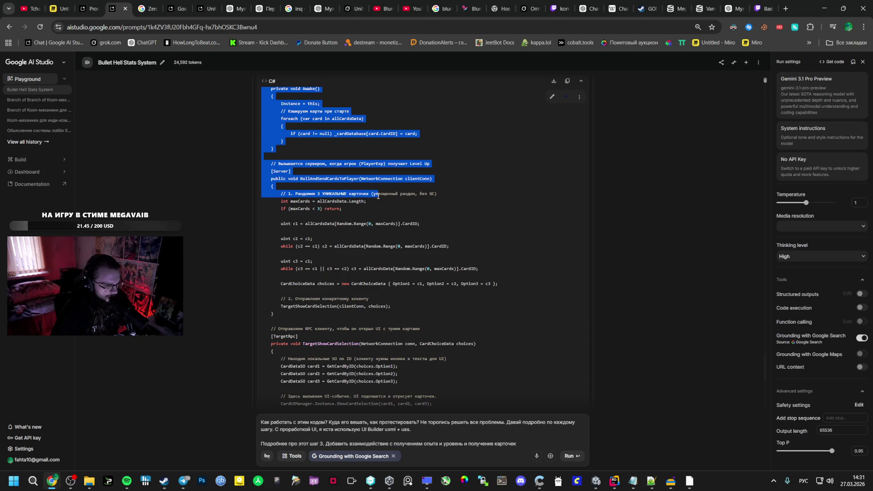
pyautogui.moveTo(339, 198)
pyautogui.mouseDown()
pyautogui.moveTo(364, 246)
pyautogui.moveTo(312, 168)
pyautogui.moveTo(361, 249)
pyautogui.mouseUp()
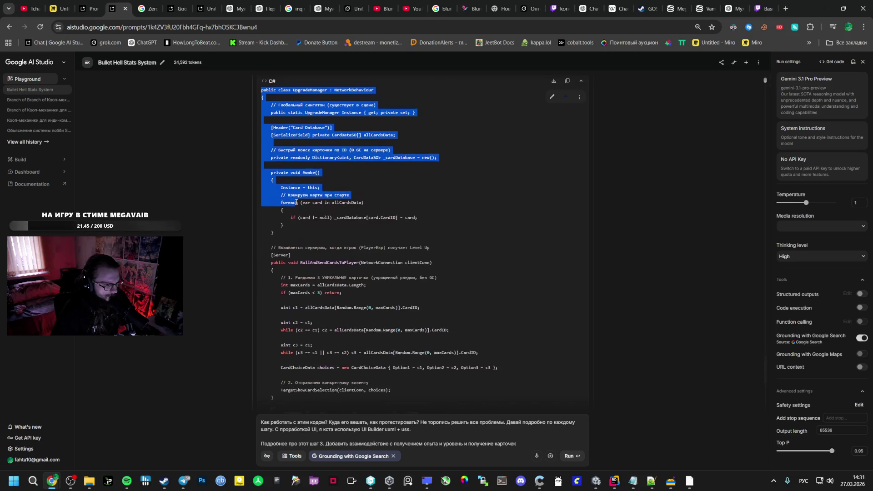